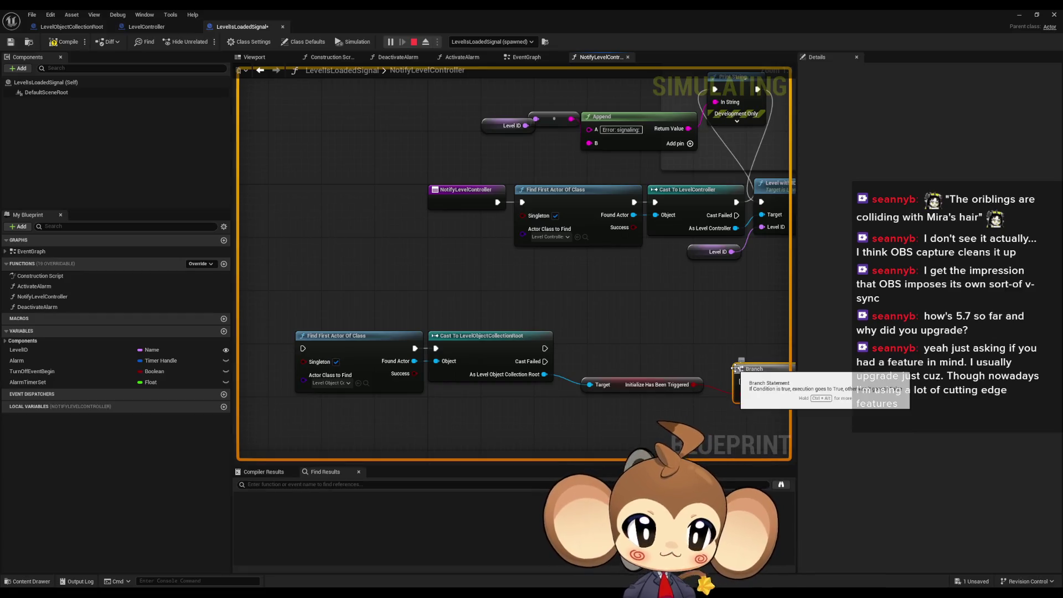
- Compile and save LevelsLoadedSignal, then pan the graph to the Level with IDs Shown node
left_click(668, 319)
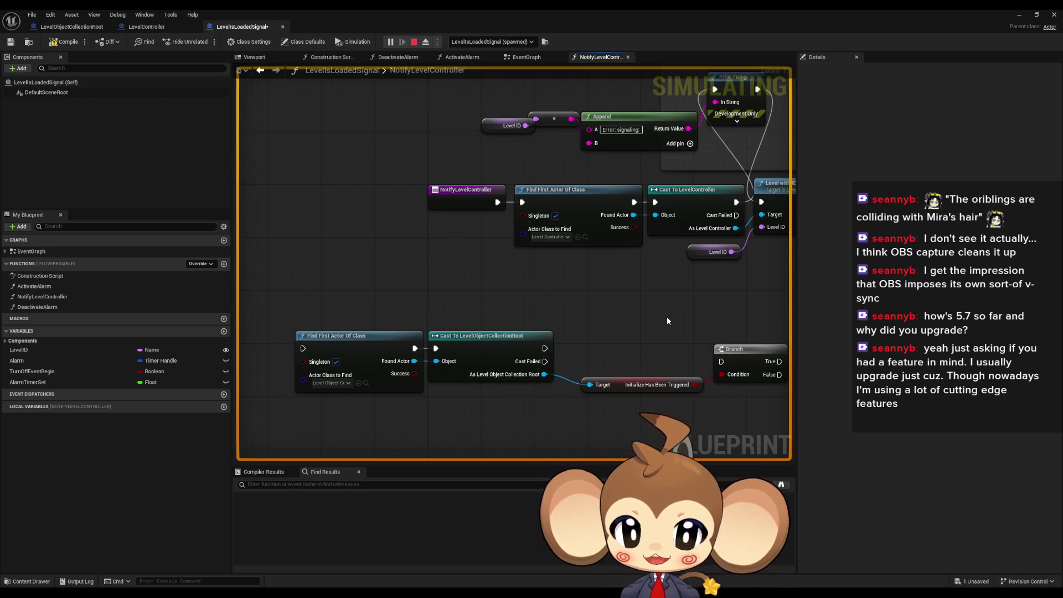
left_click(64, 42)
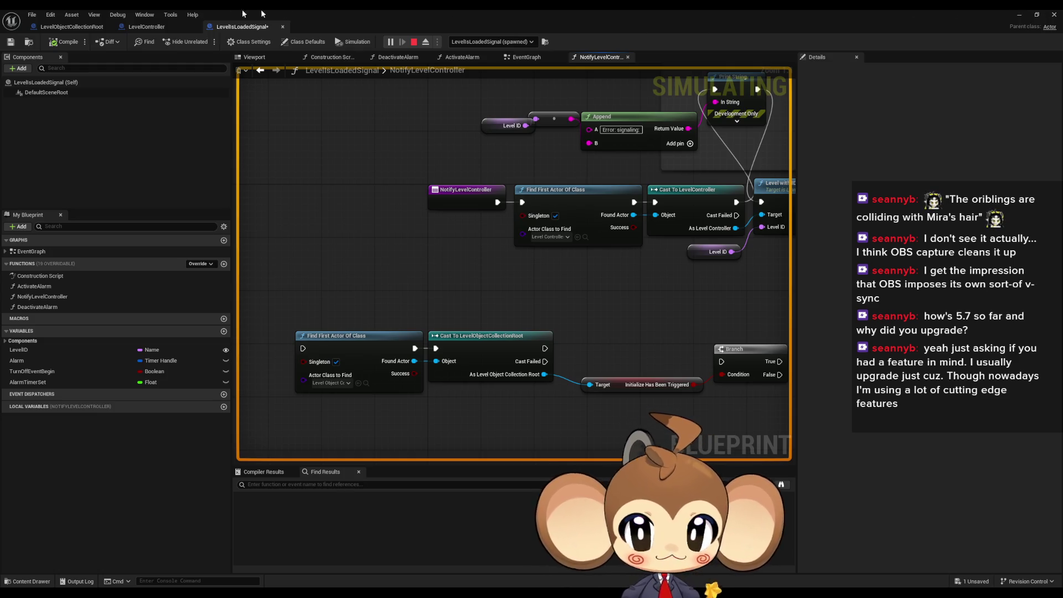
left_click(36, 16)
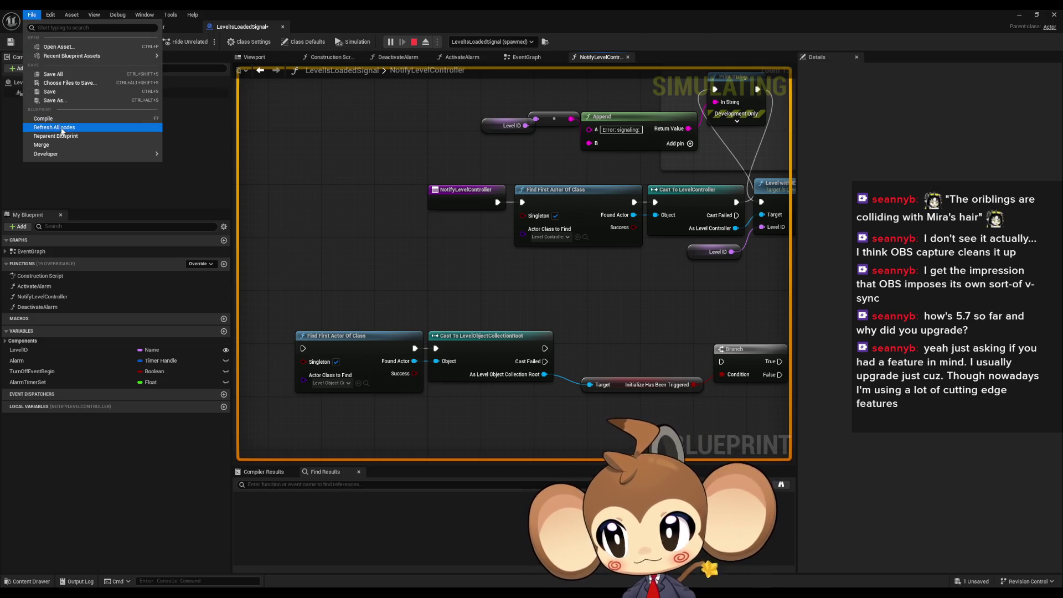
left_click(53, 73)
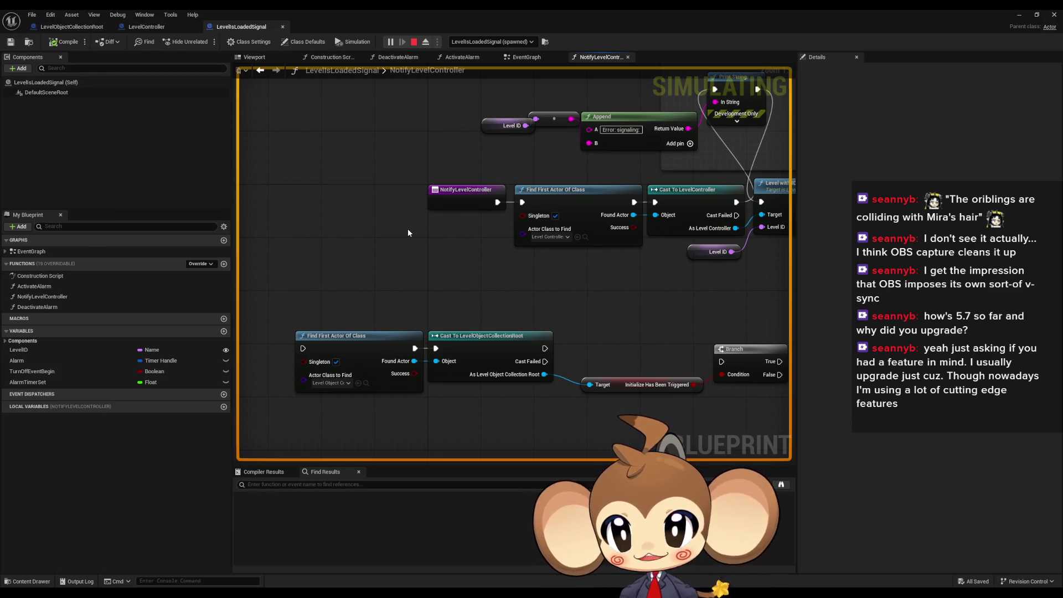
left_click_drag(533, 325, 412, 302)
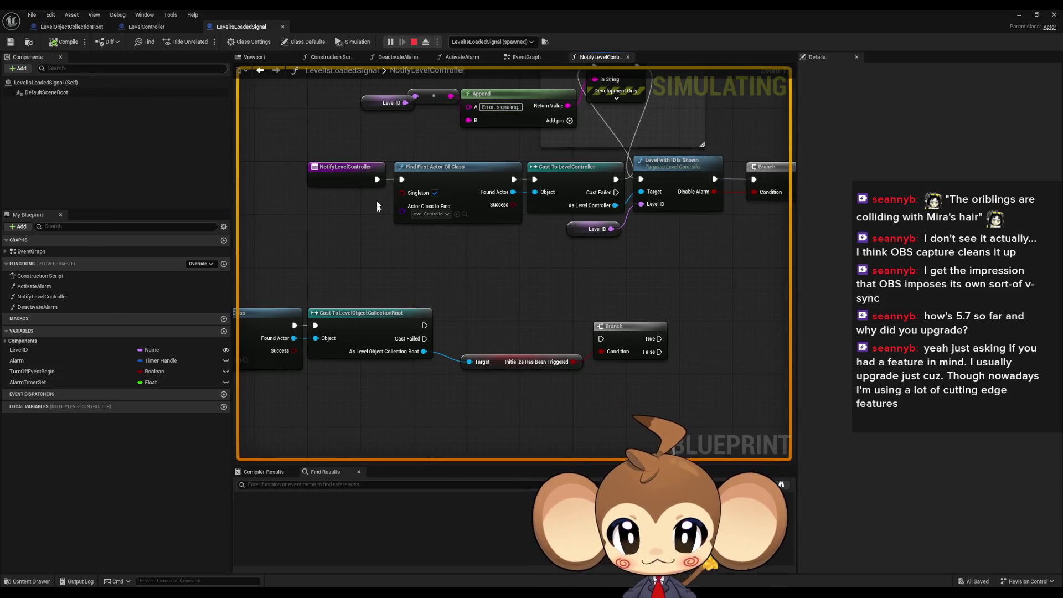
- Restart Play In Editor, test a New Game loading StartArea, then stop and close the editor
left_click(1019, 14)
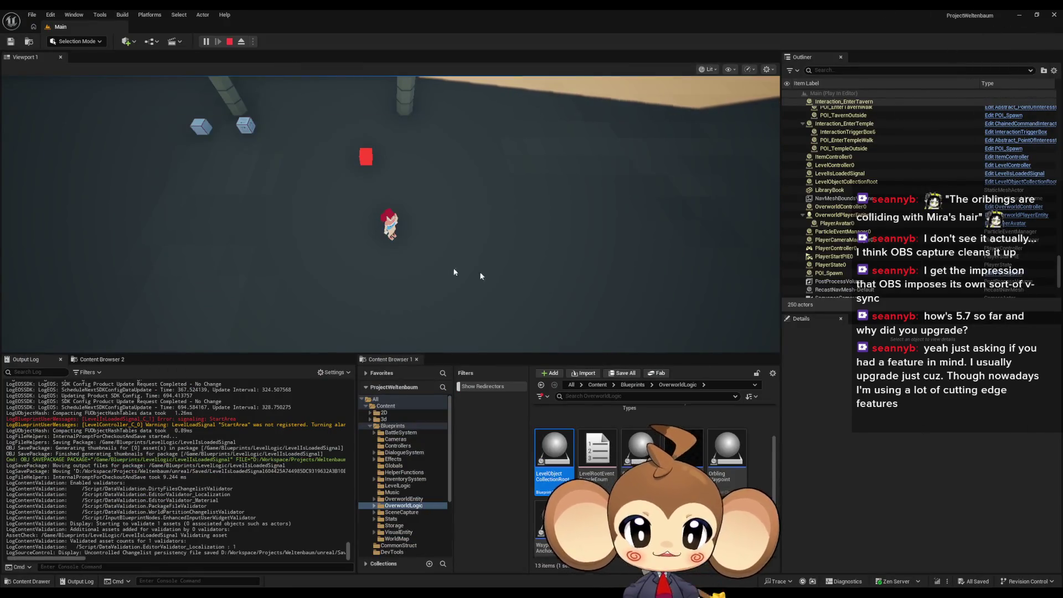
left_click(230, 41)
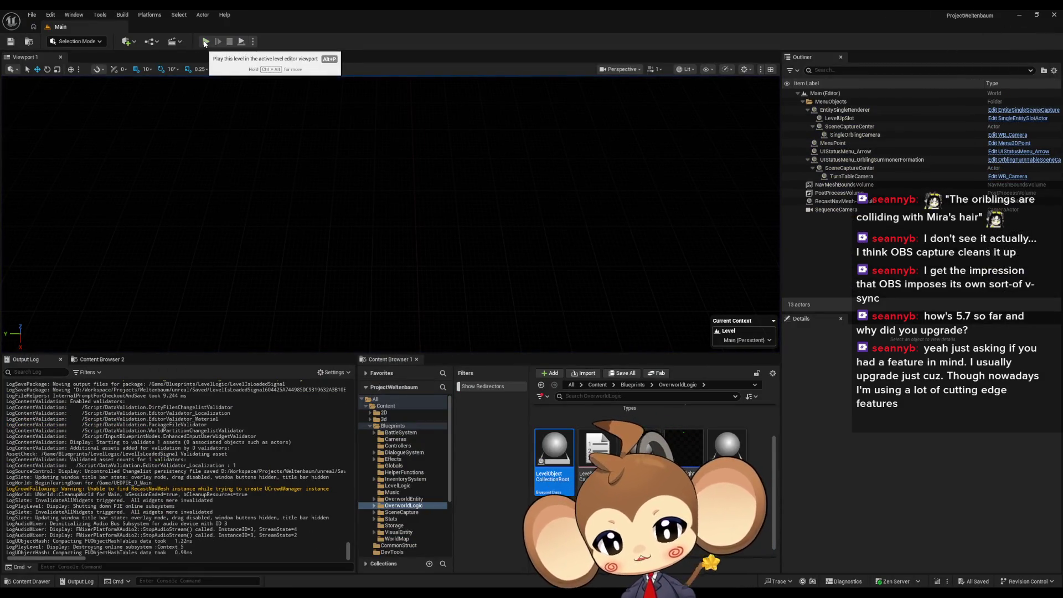
left_click(205, 42)
left_click(307, 253)
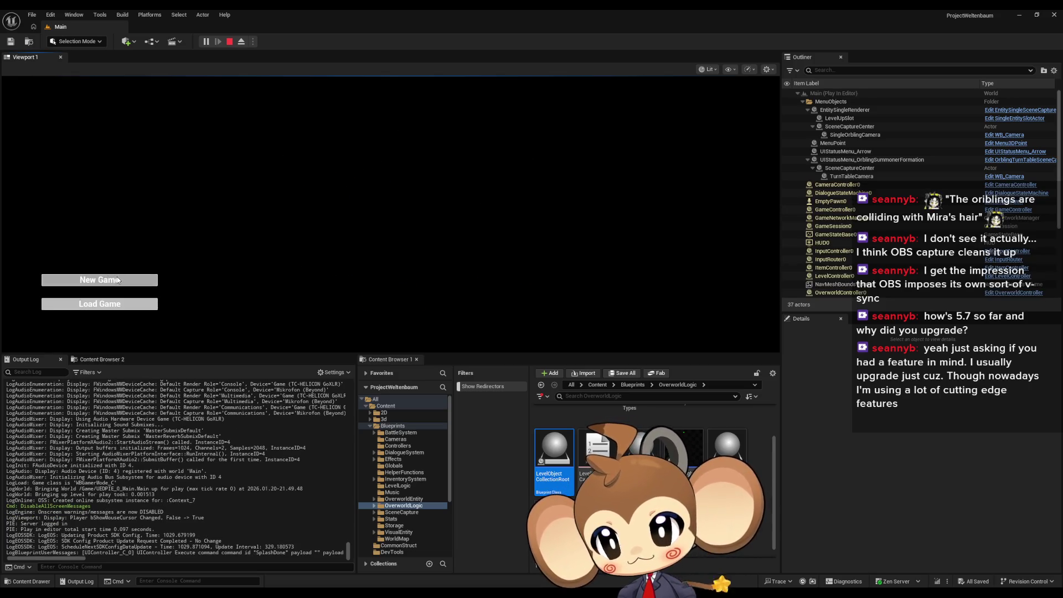
key("Return")
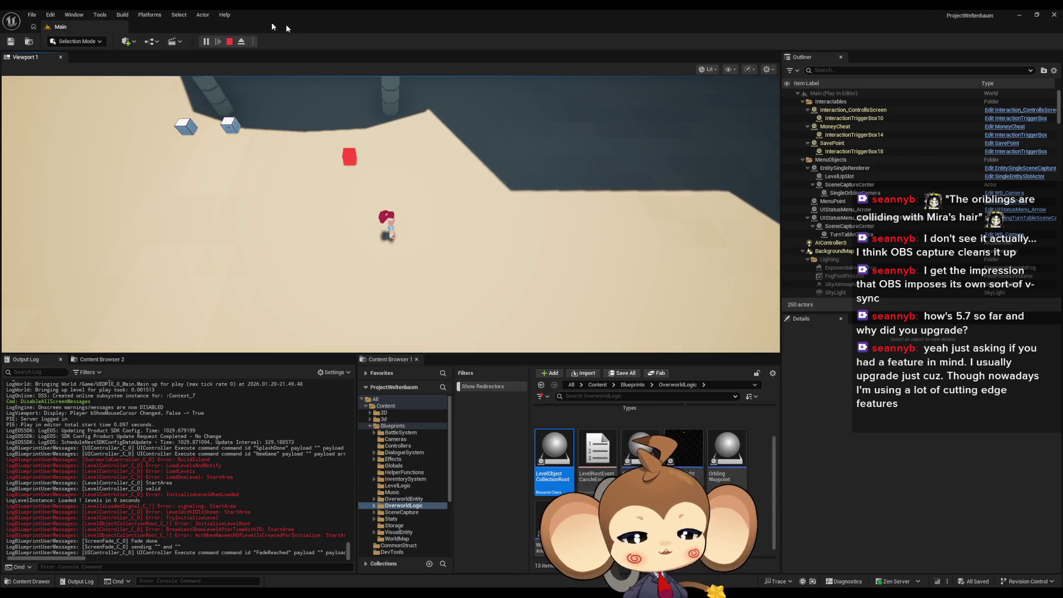
left_click(231, 42)
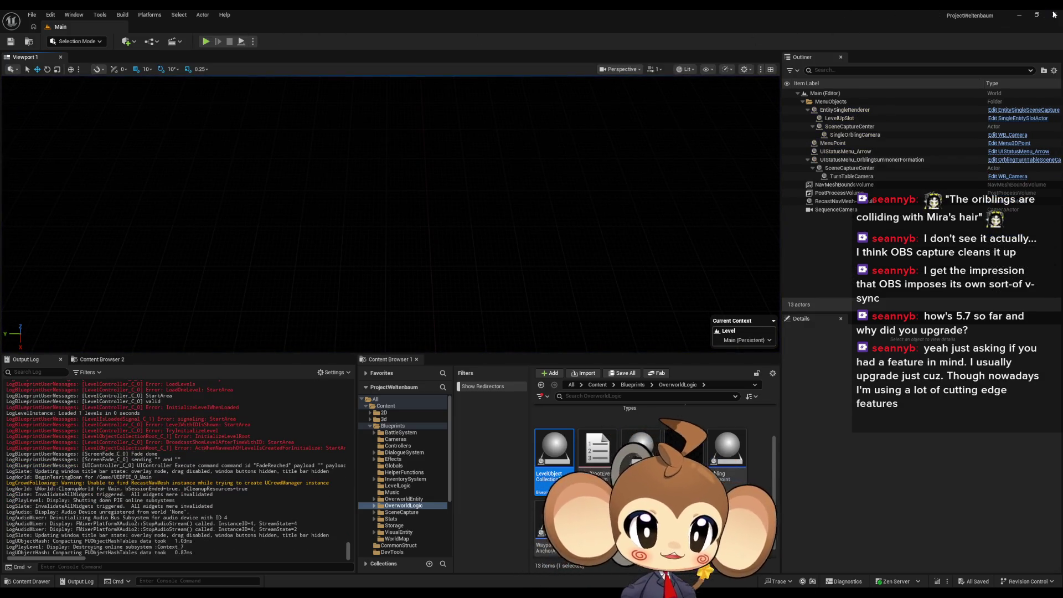
left_click(1052, 13)
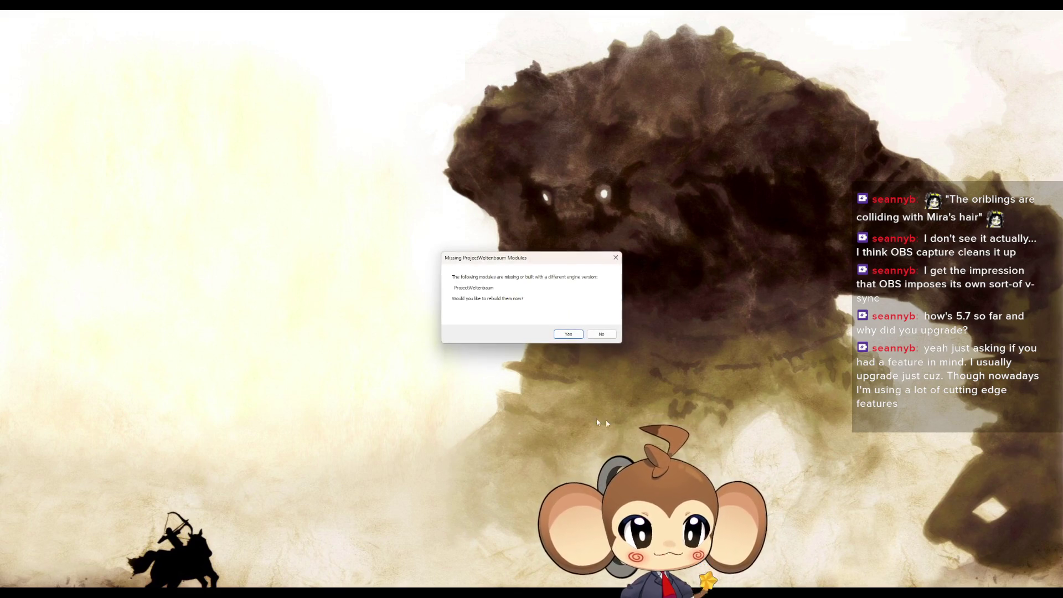
- Answer Yes to rebuilding the missing ProjectWeltenbaum modules so the editor relaunches
left_click(565, 336)
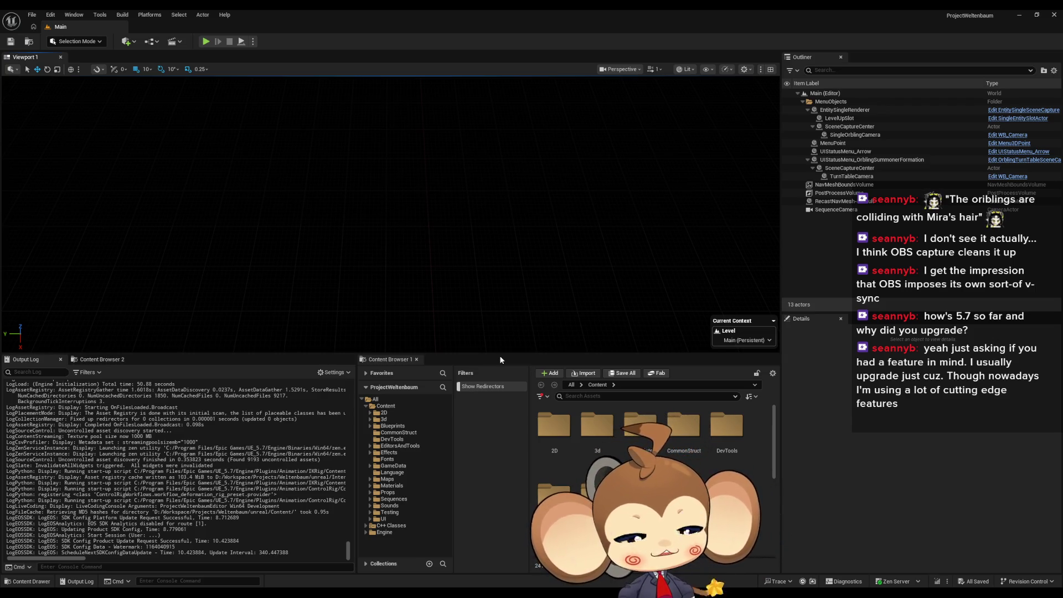
- Resize the viewport, play a New Game into StartArea, then stop and close the editor
left_click_drag(487, 355, 332, 294)
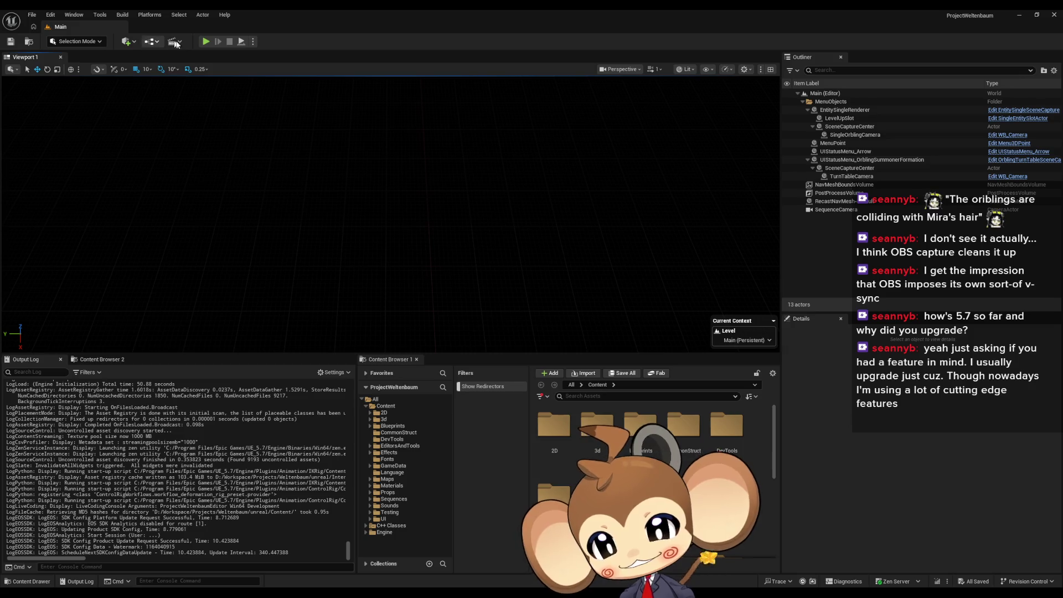
left_click(206, 42)
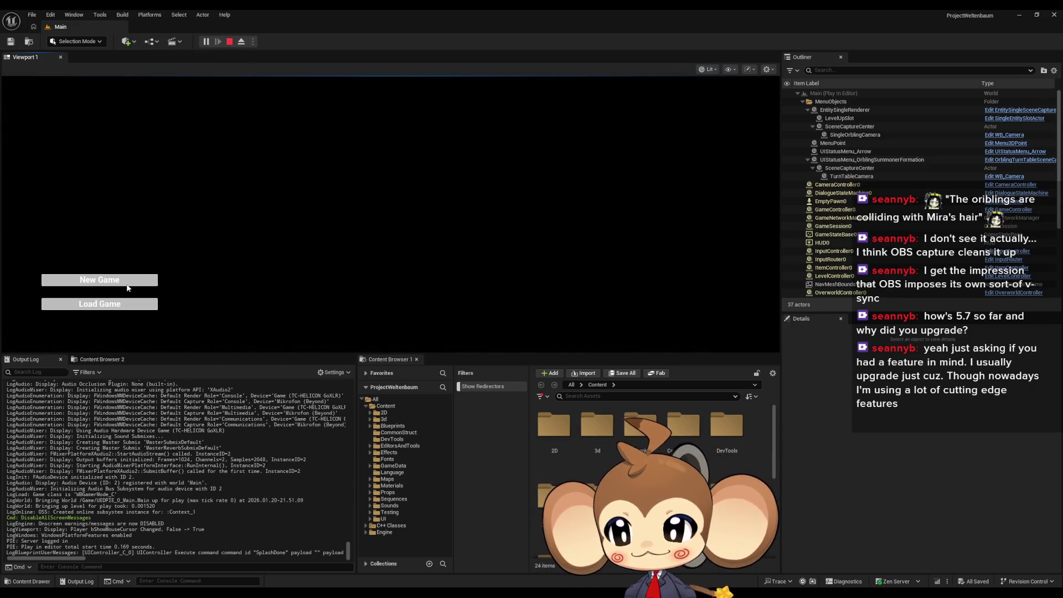
left_click(128, 284)
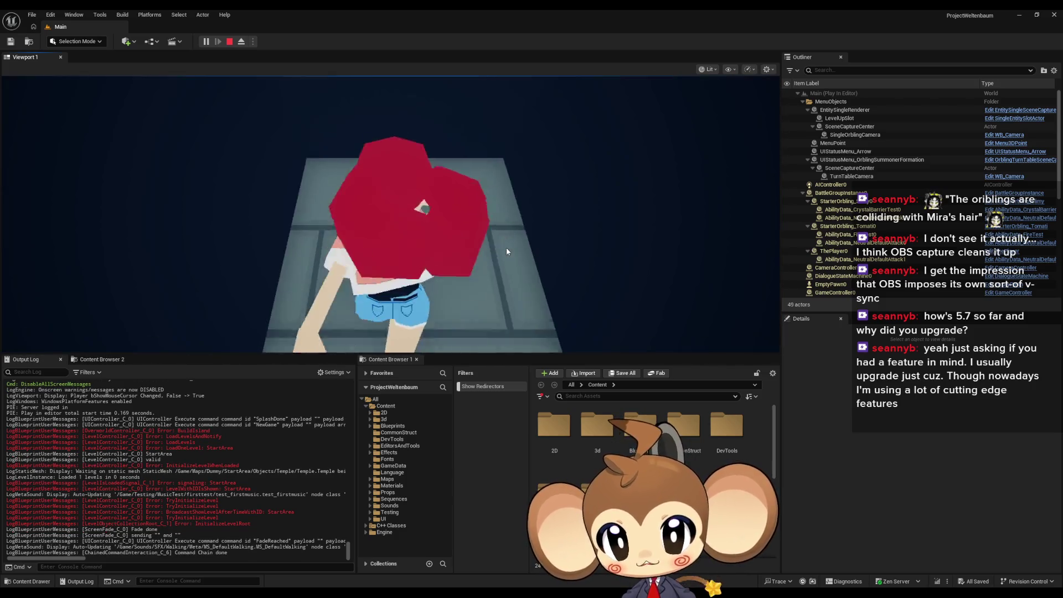
left_click(229, 41)
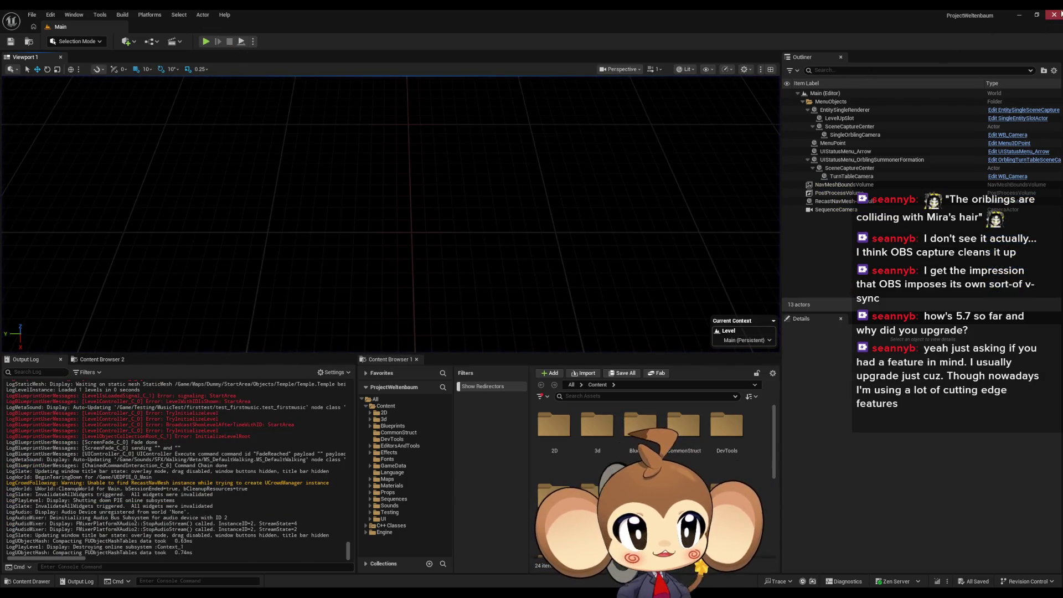
left_click(1055, 15)
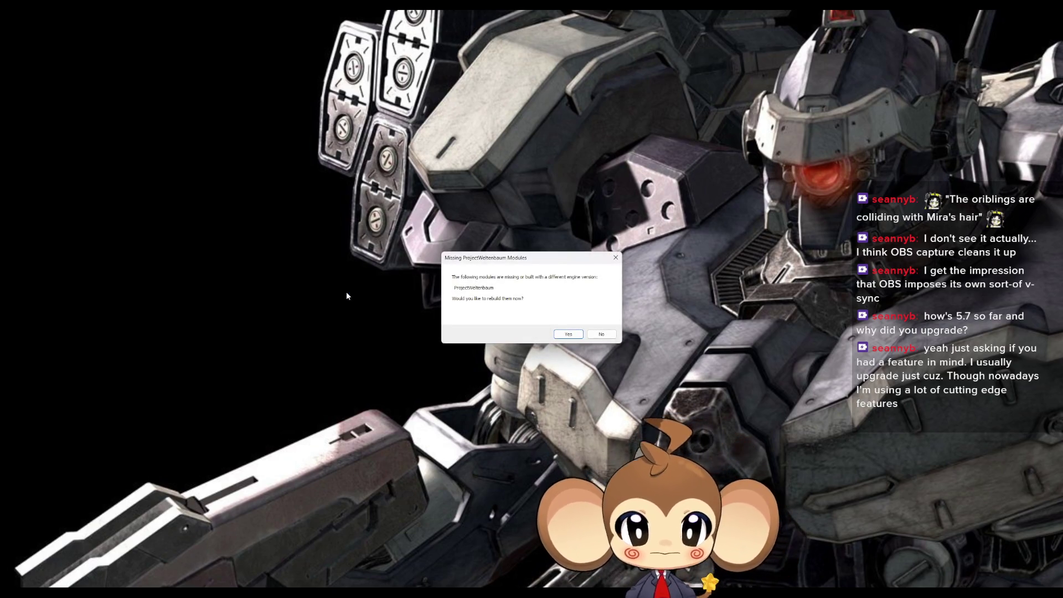
- Answer No to rebuilding the missing ProjectWeltenbaum modules and let the editor reopen
left_click(597, 335)
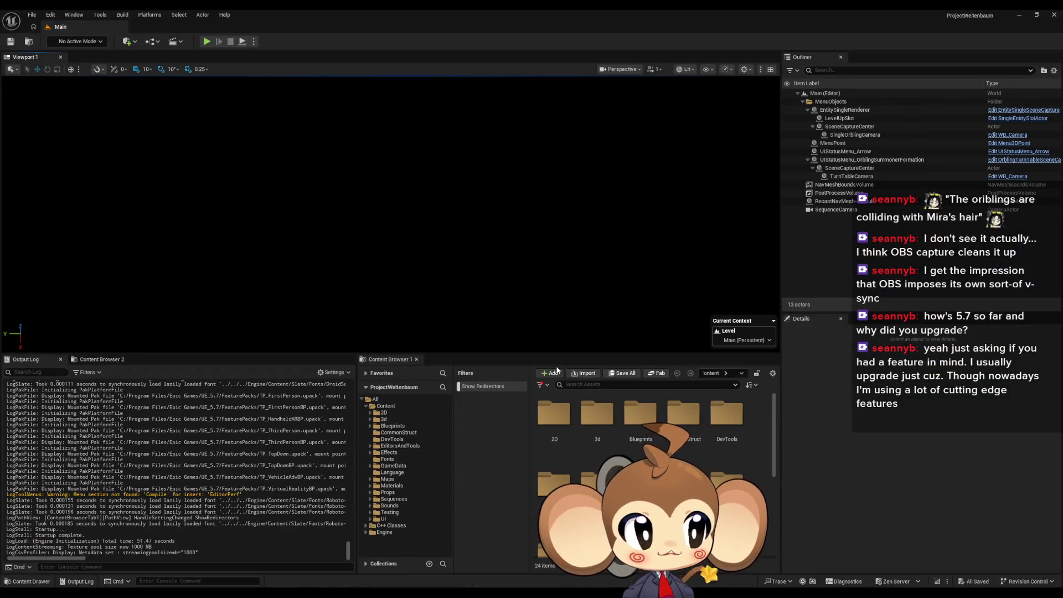
- Play a New Game, walk forward with W, stop, then accept rebuilding the project modules
left_click(207, 41)
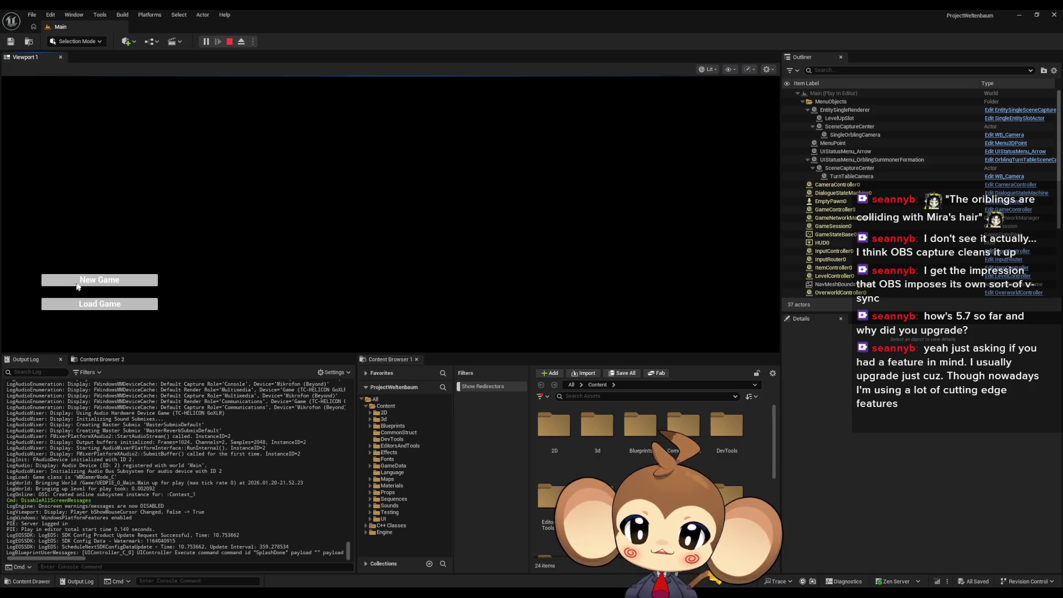
left_click(77, 283)
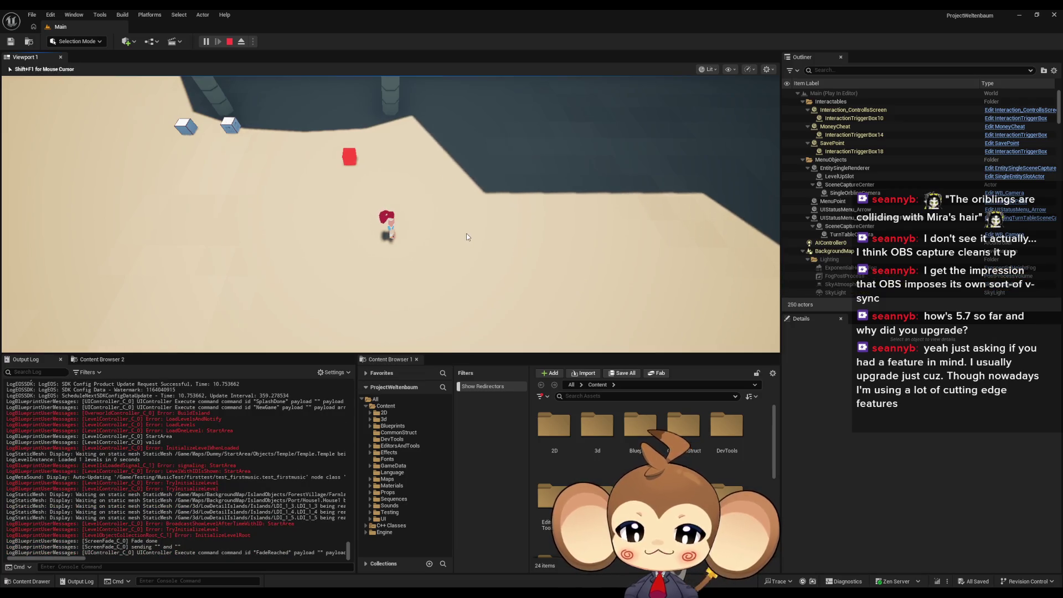
key("w")
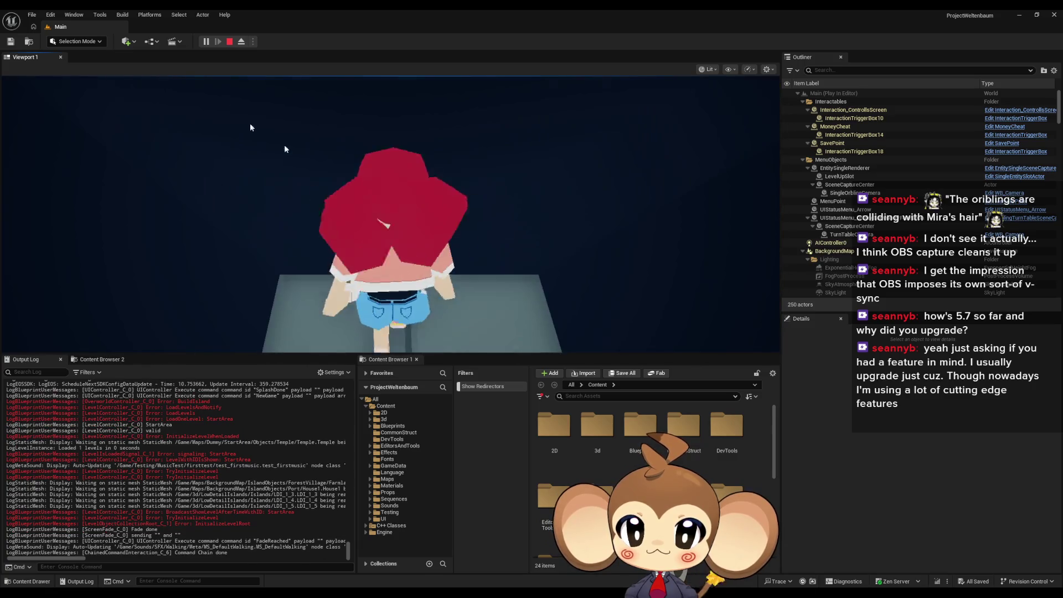
left_click(230, 42)
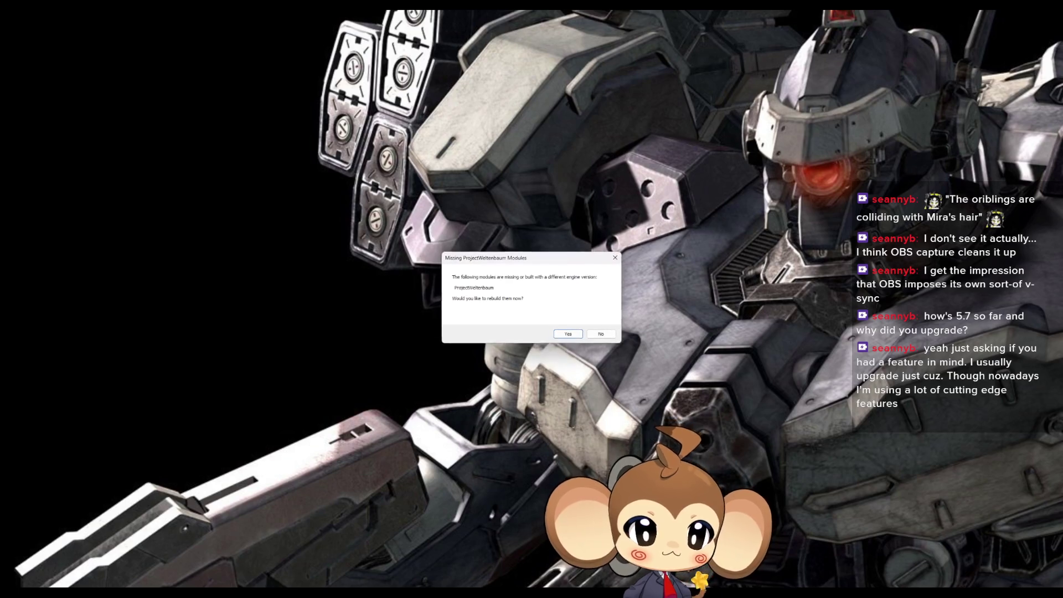
left_click(571, 335)
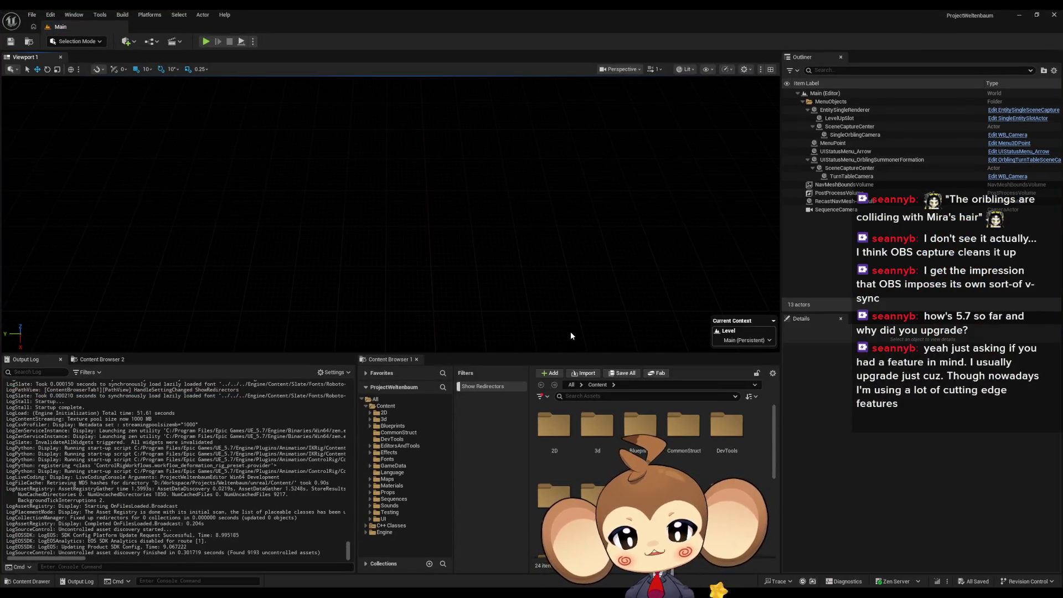
- Start a Play In Editor session in the reopened ProjectWeltenbaum
left_click(206, 42)
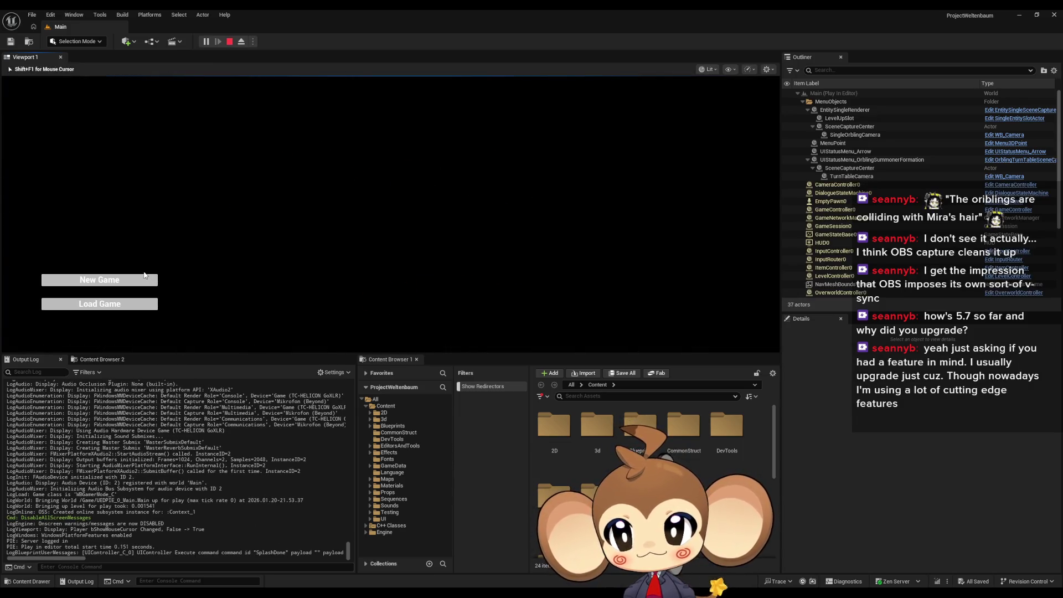
- Start a New Game, walk the character to the temple stairs with W, then stop playing
key("Return")
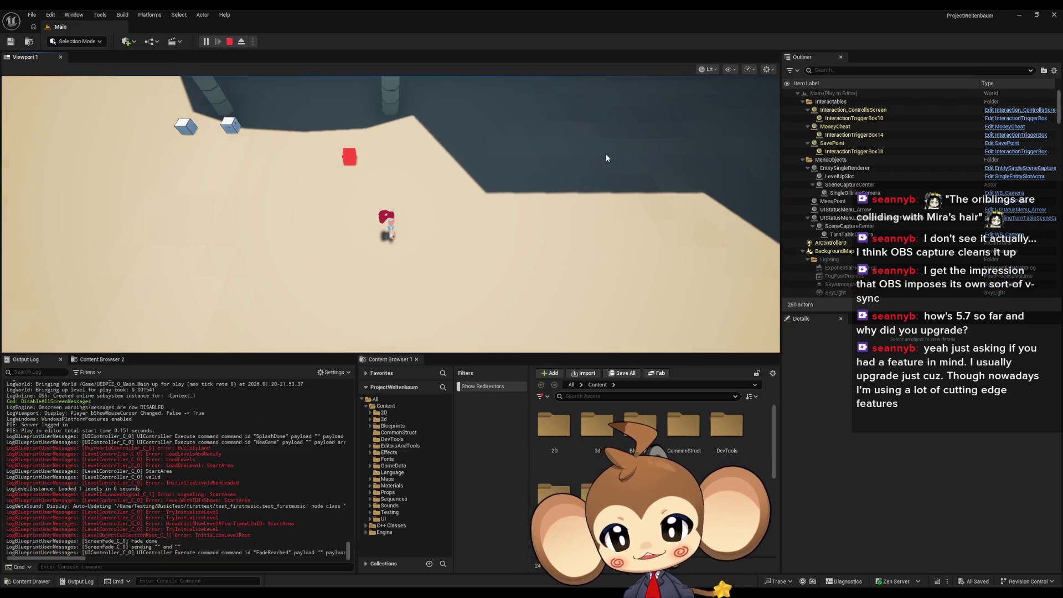
key("w")
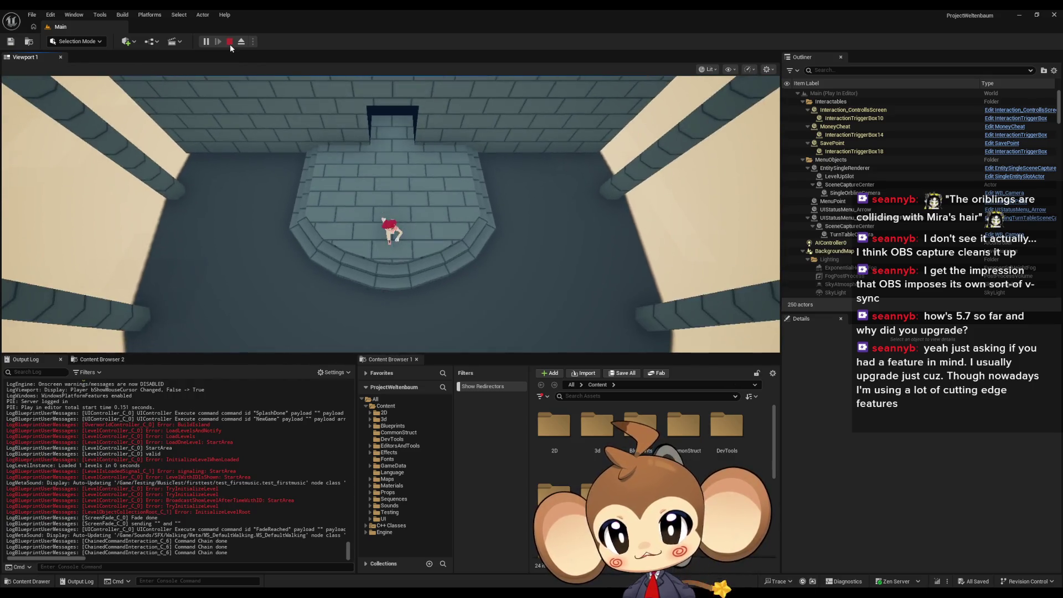
left_click(230, 44)
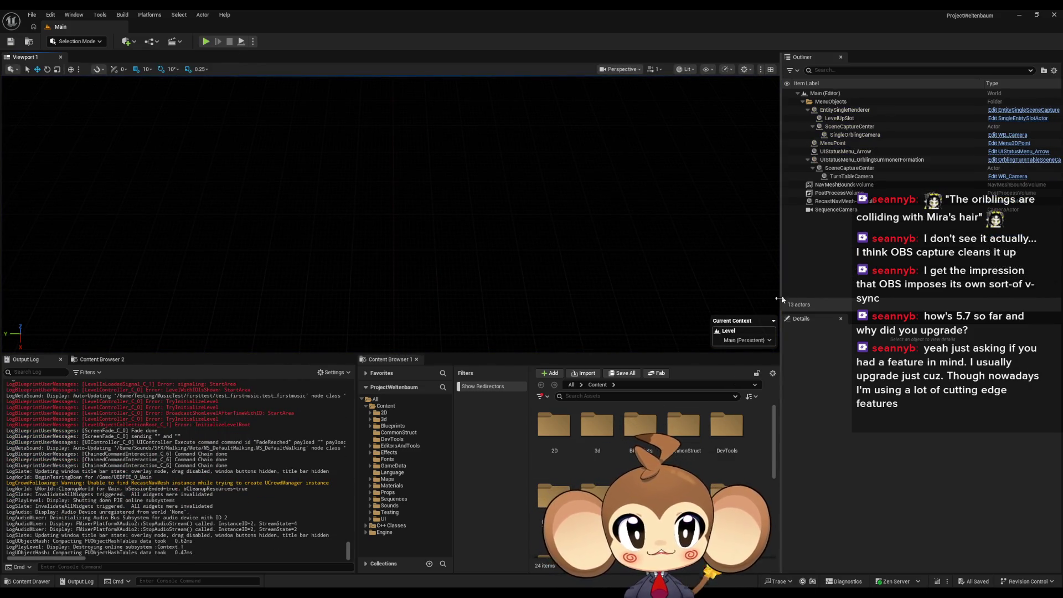
- Scroll down the Content Browser and open the IssueBoard Blueprint asset
scroll(688, 437, "down", 2)
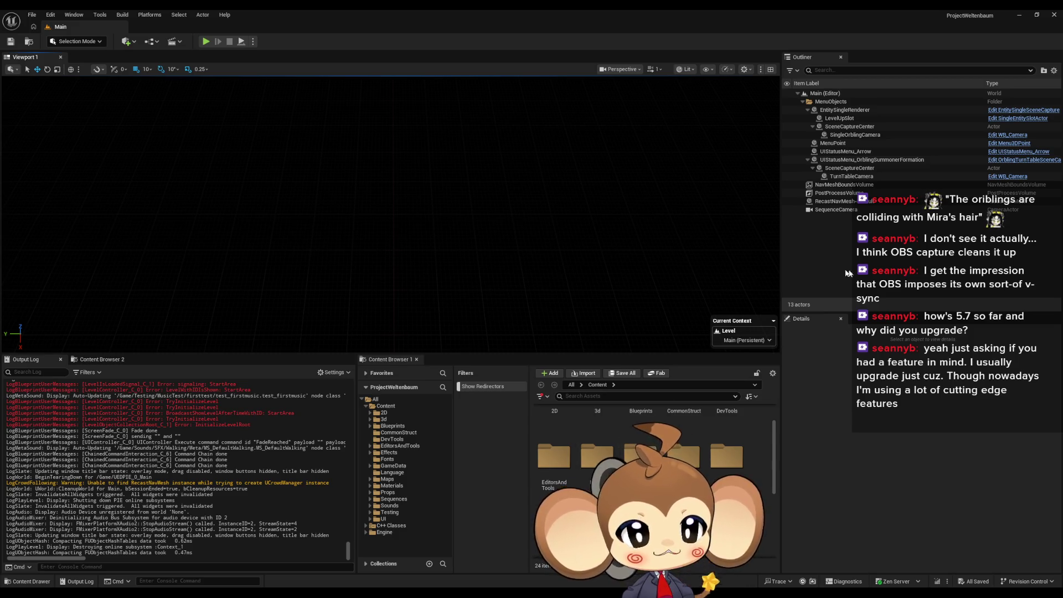
scroll(727, 459, "down", 1)
scroll(727, 460, "down", 1)
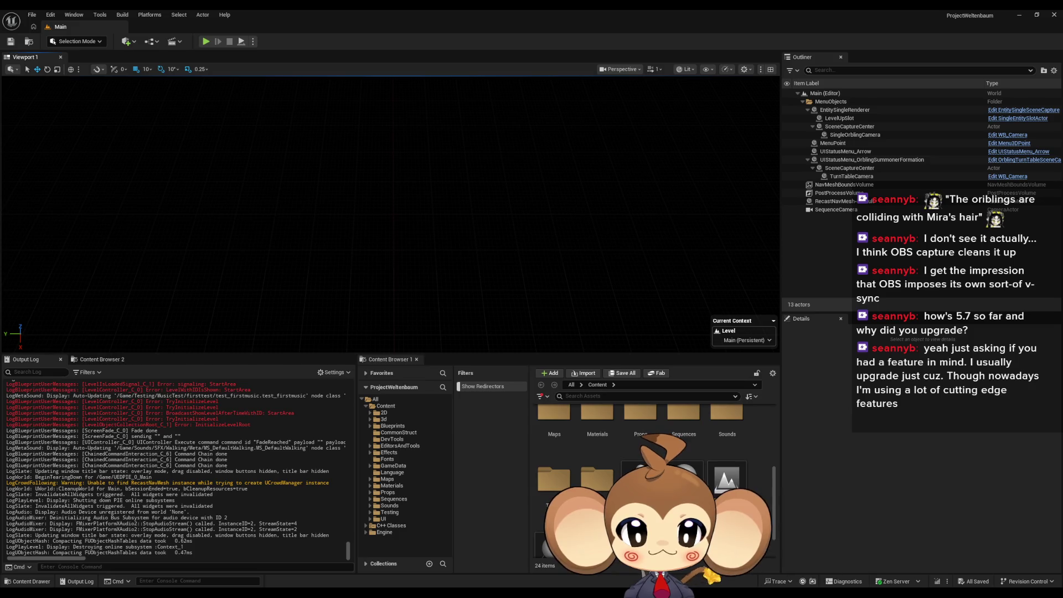
double_click(727, 479)
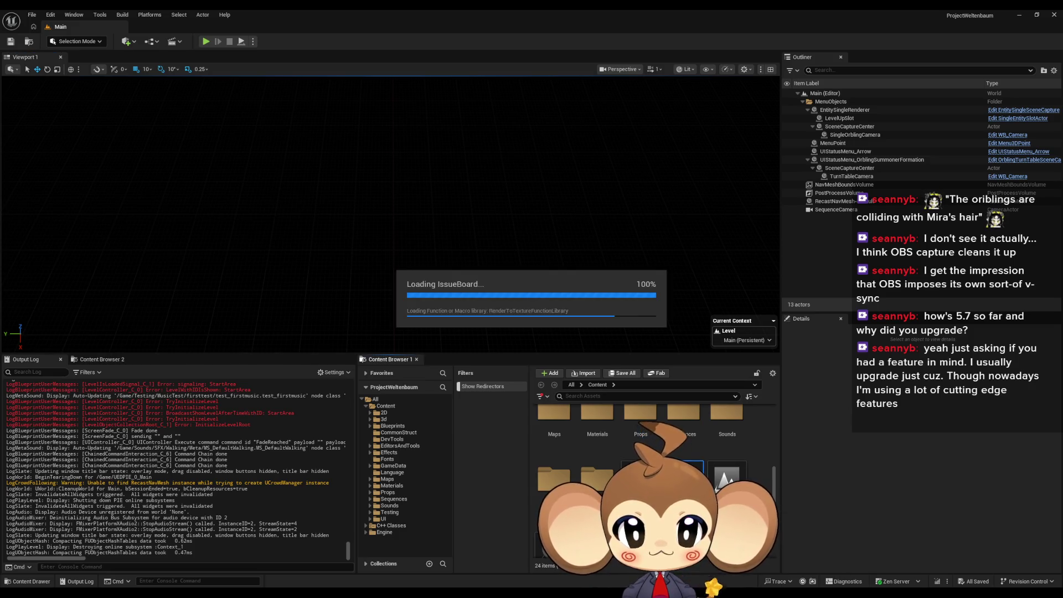
- Close the IssueBoard editor and browse into Blueprints > OverworldLogic
left_click(781, 158)
scroll(641, 438, "up", 1)
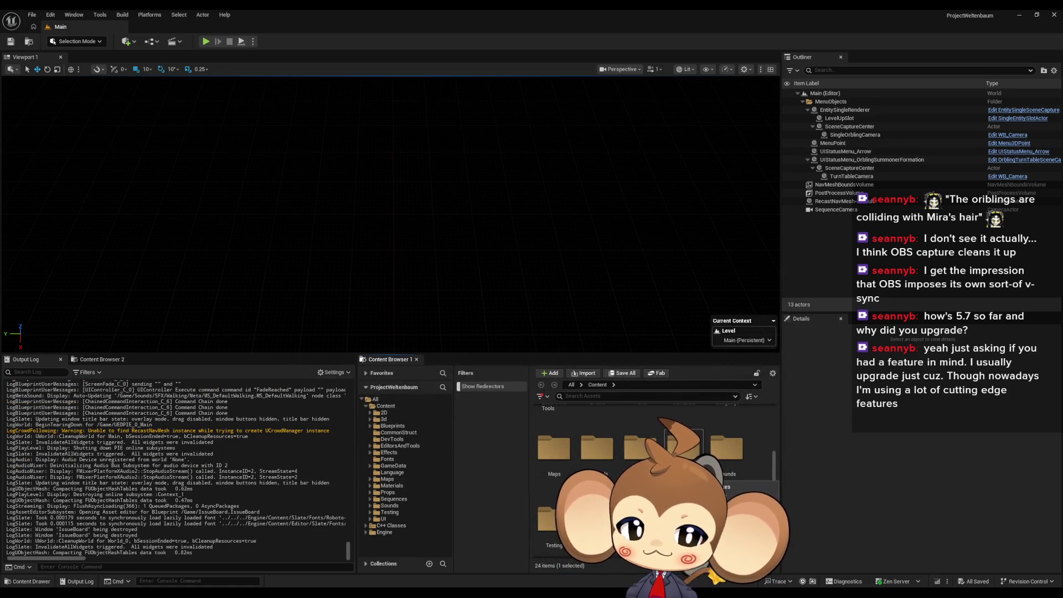
scroll(746, 475, "up", 1)
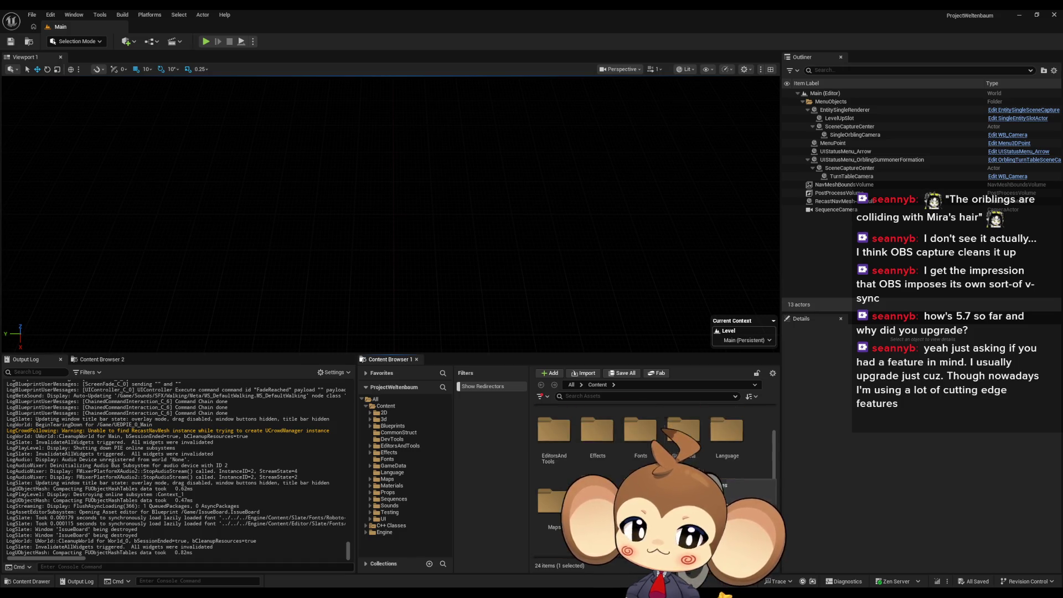
scroll(640, 438, "up", 1)
double_click(641, 432)
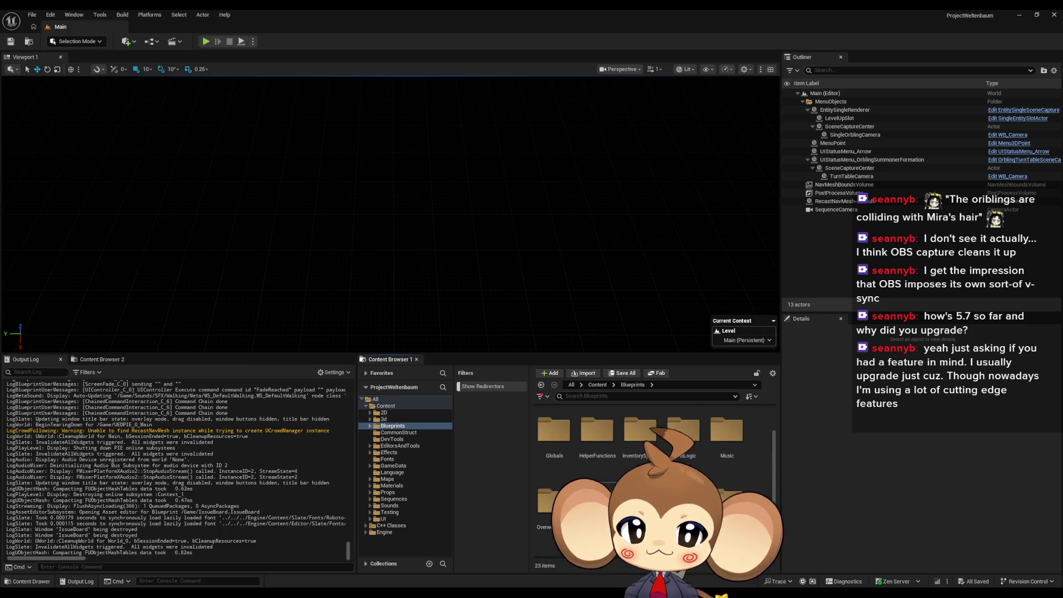
double_click(597, 553)
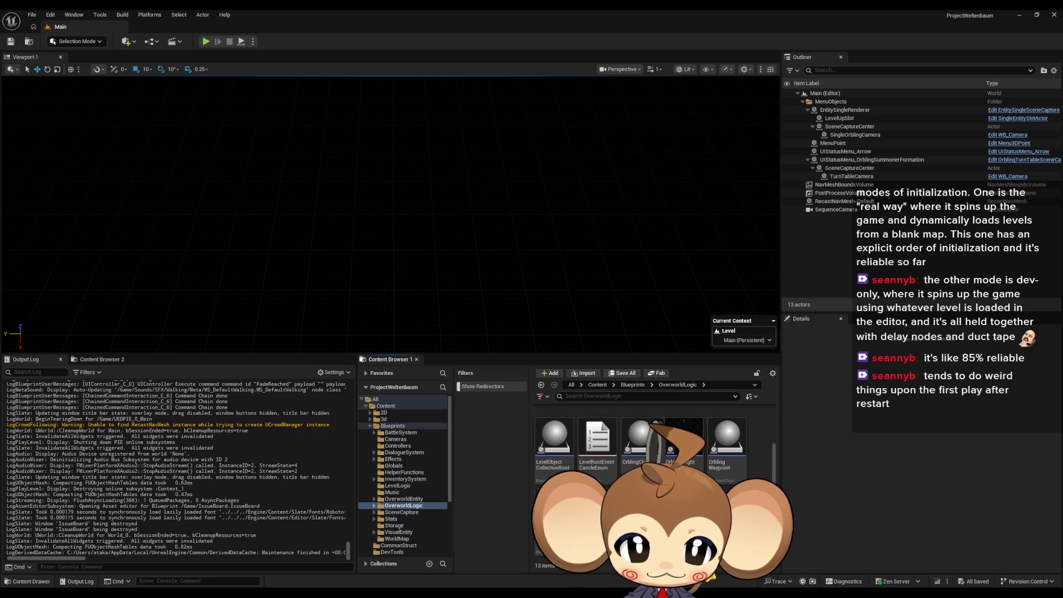
- Open the Island folder inside OverworldLogic
scroll(599, 442, "up", 3)
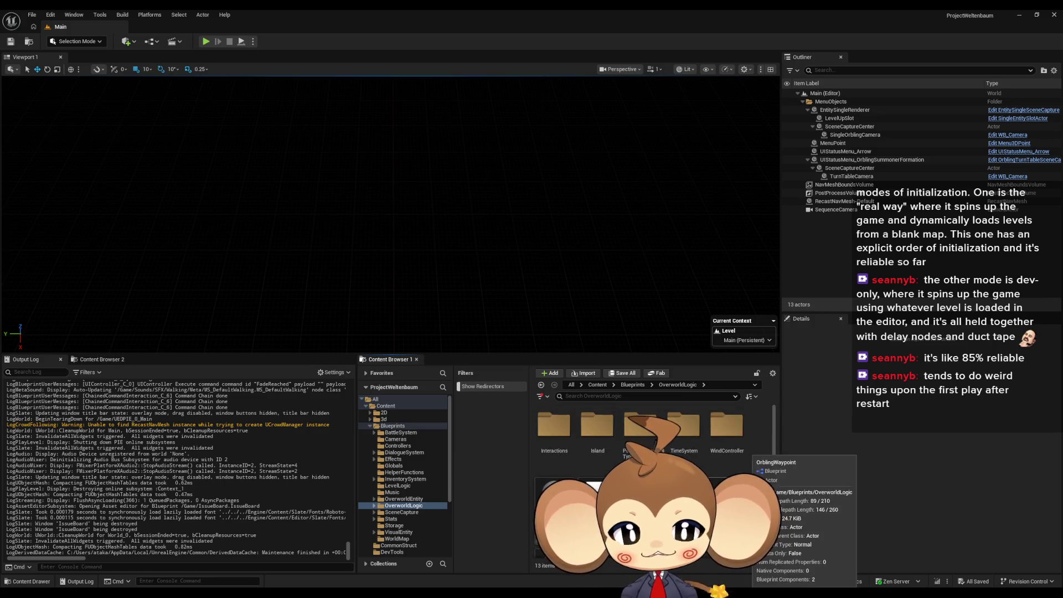
left_click(598, 441)
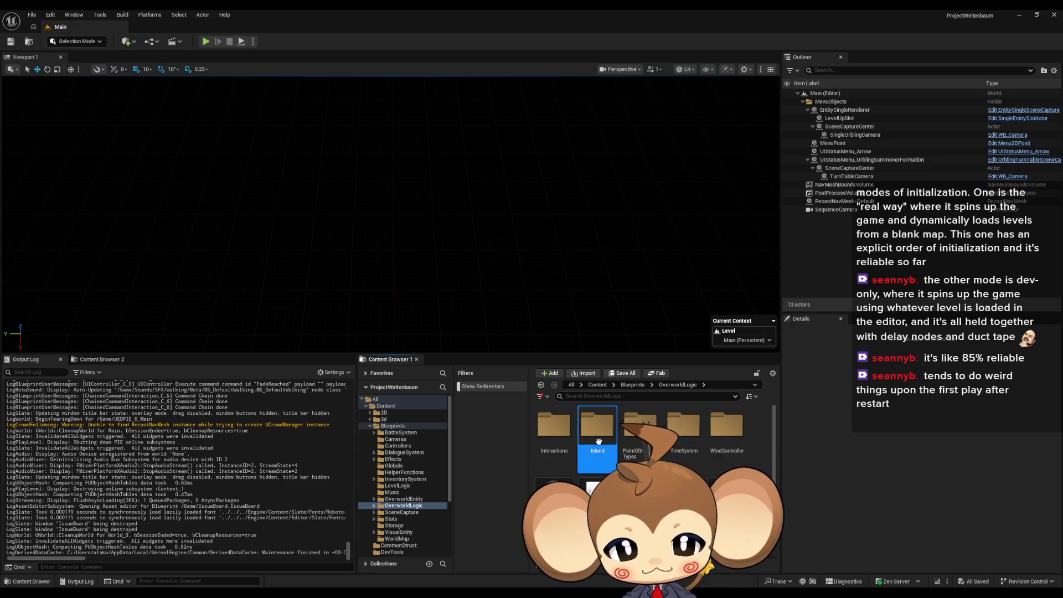
double_click(596, 445)
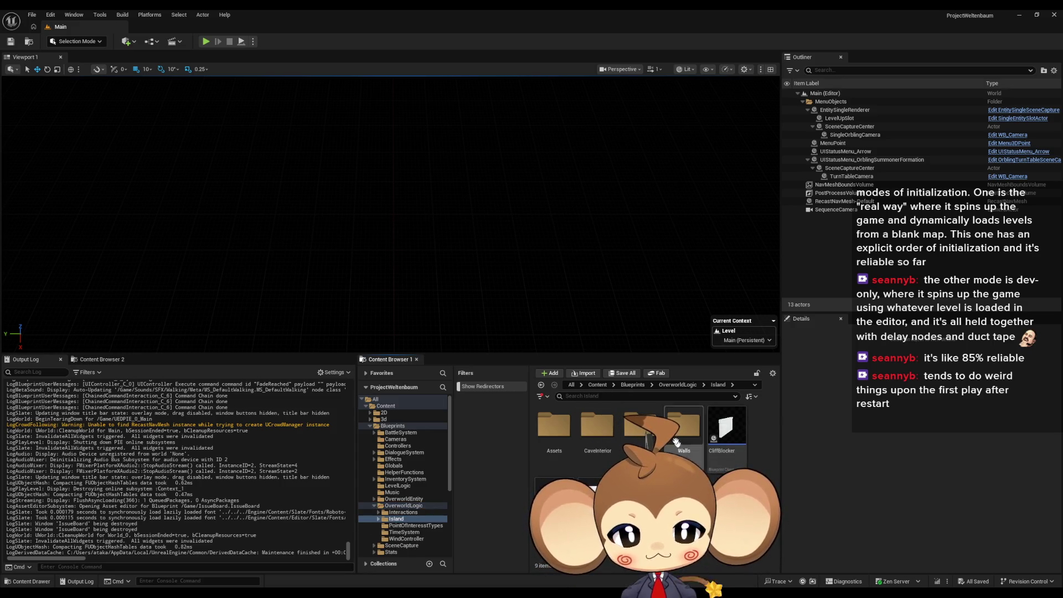
- Start a new-game play session and select LevelIsLoadedSignal in the Outliner to show its properties
left_click(205, 41)
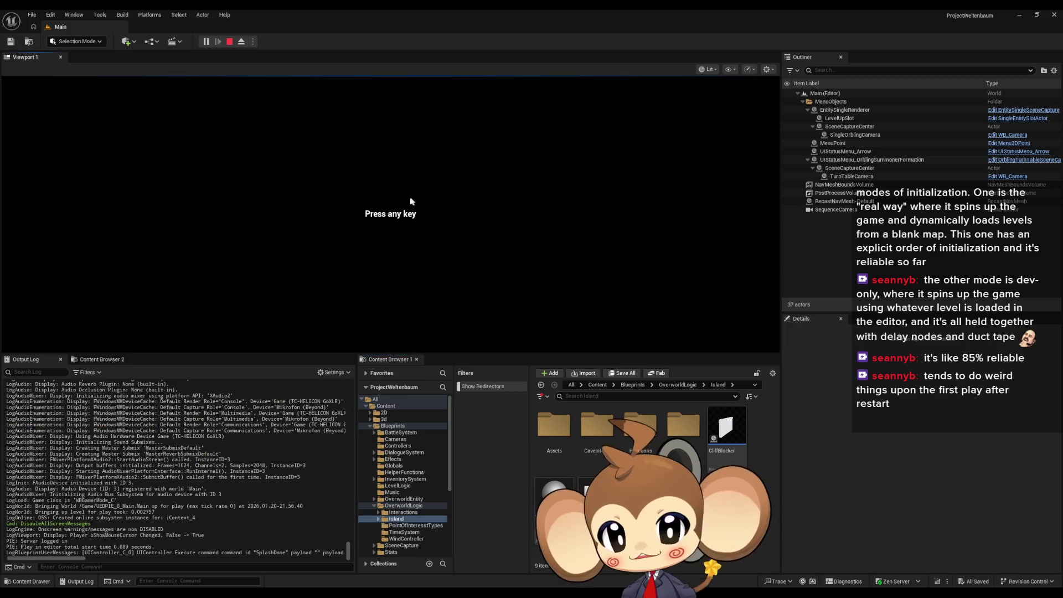
key("Return")
key("Return")
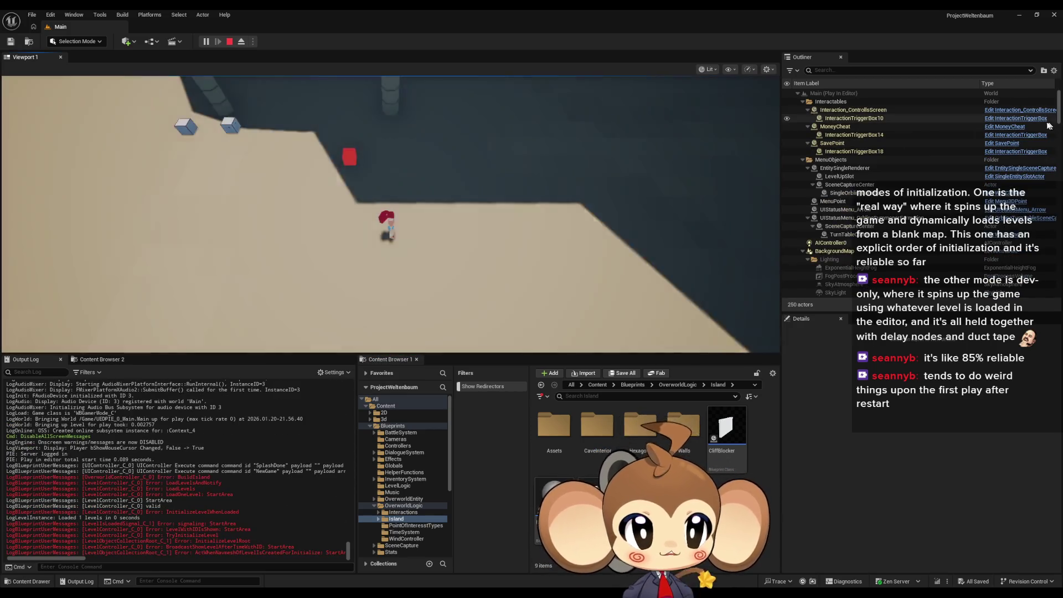
left_click_drag(1059, 120, 1059, 275)
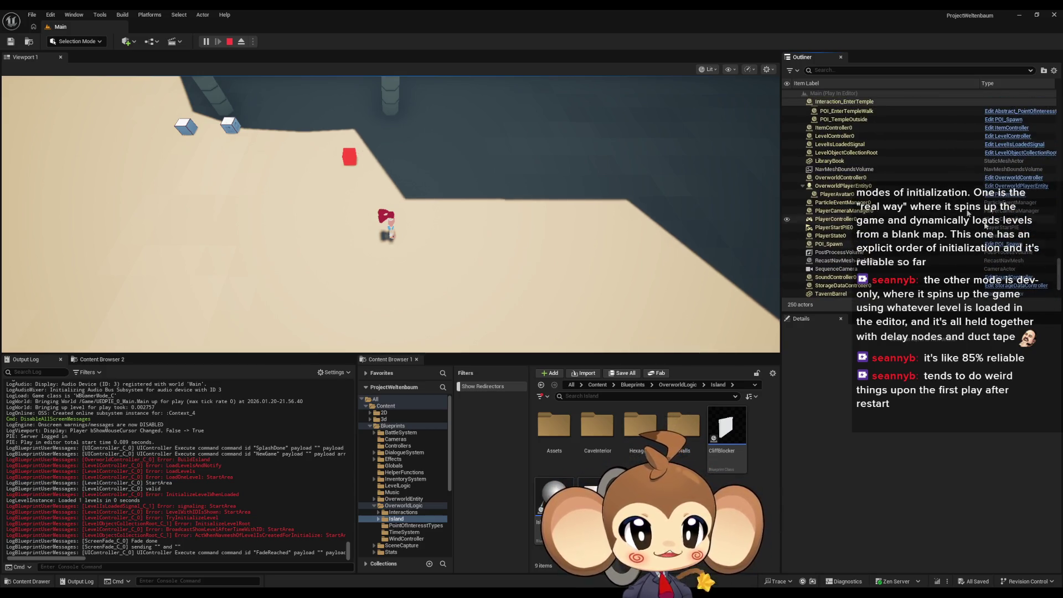
left_click(867, 145)
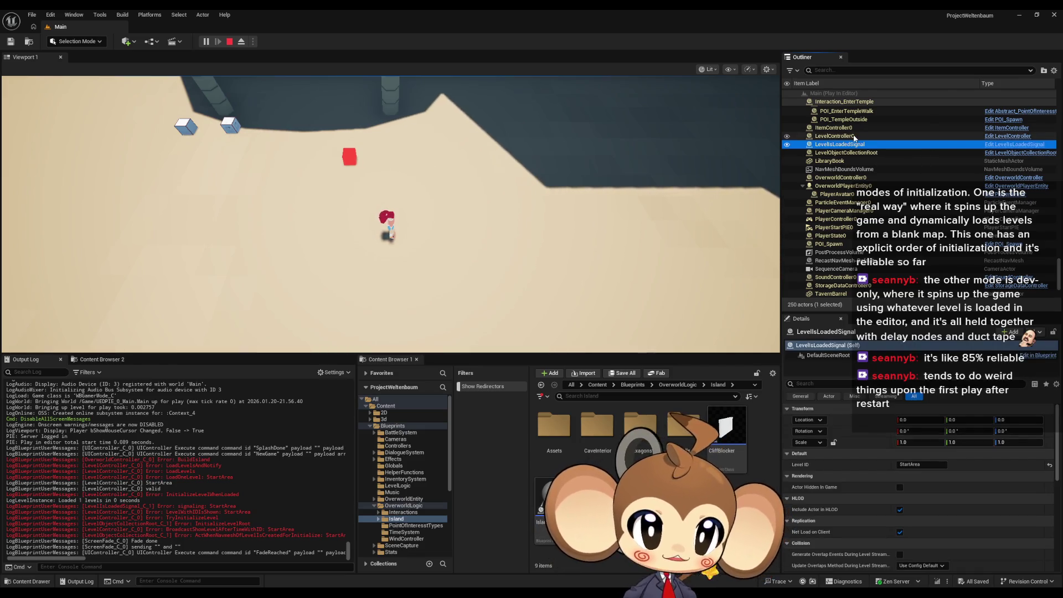
- Open the LevelIsLoadedSignal Blueprint, stop play, and wire the Cast node's exec output into the Branch
left_click(1012, 145)
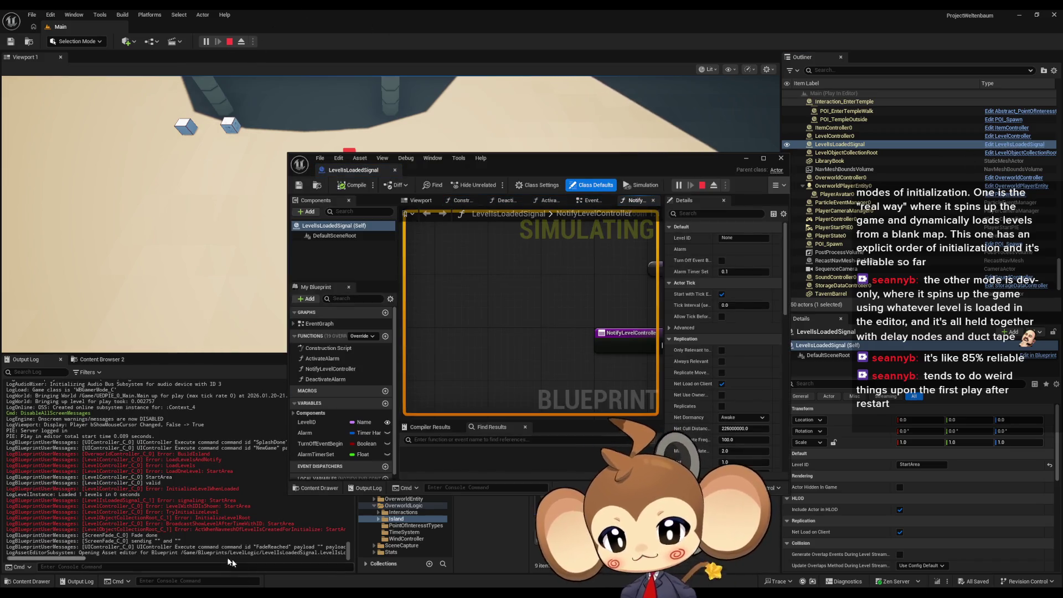
left_click(229, 41)
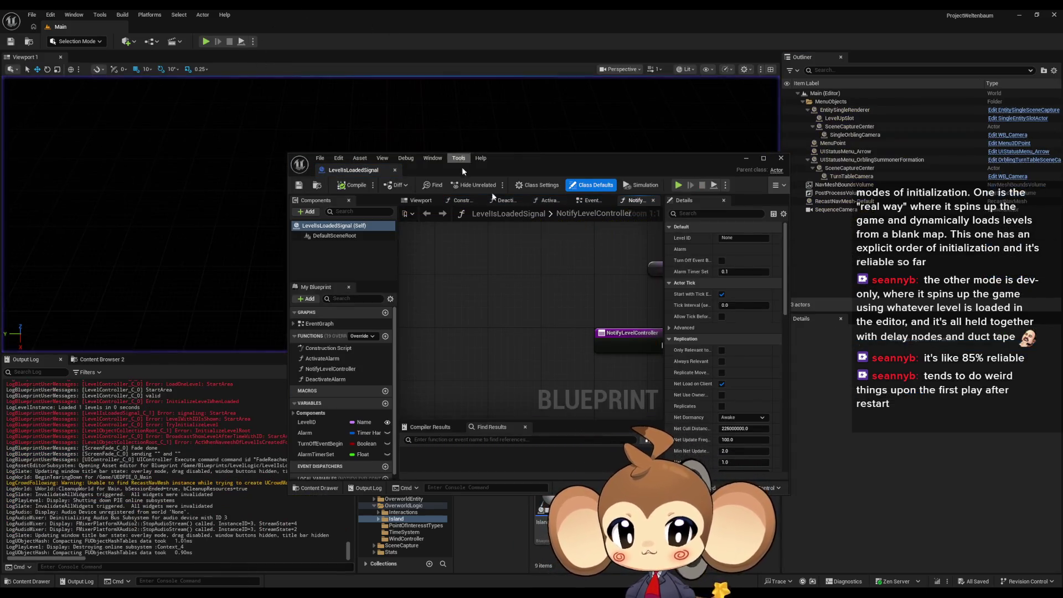
scroll(639, 363, "down", 4)
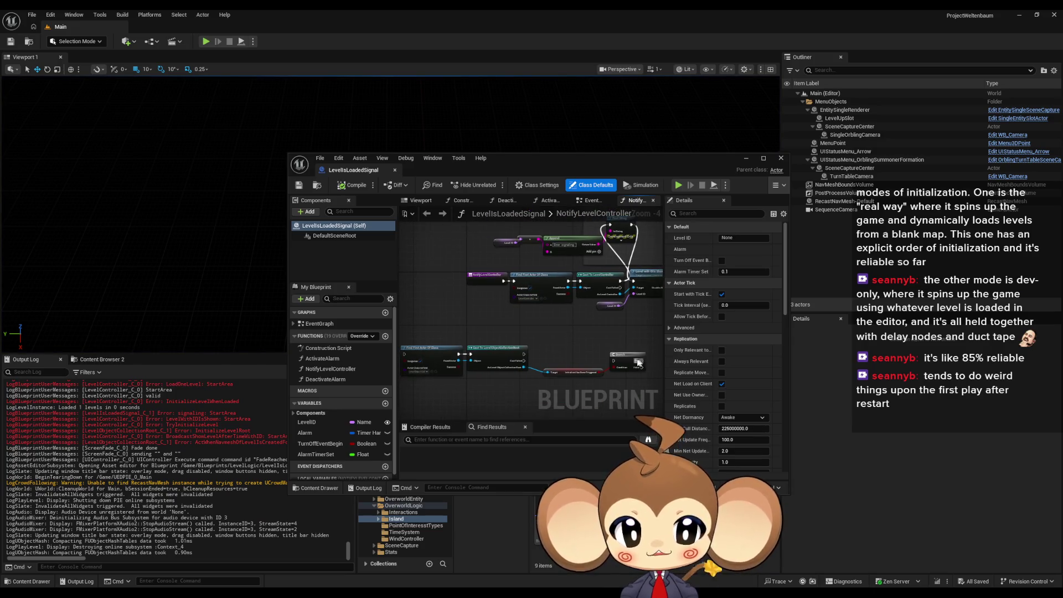
mouse_move(524, 354)
left_mouse_down()
mouse_move(641, 364)
mouse_move(502, 283)
mouse_move(408, 357)
mouse_move(477, 352)
left_mouse_up()
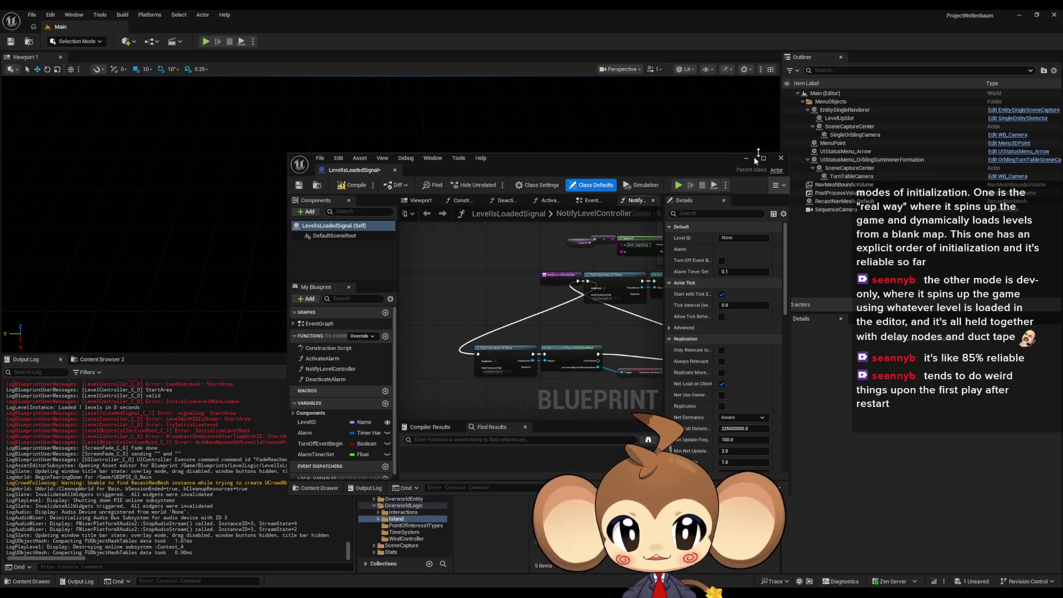
- Playtest a new game, walking the character north into the temple, then stop play
left_click(679, 185)
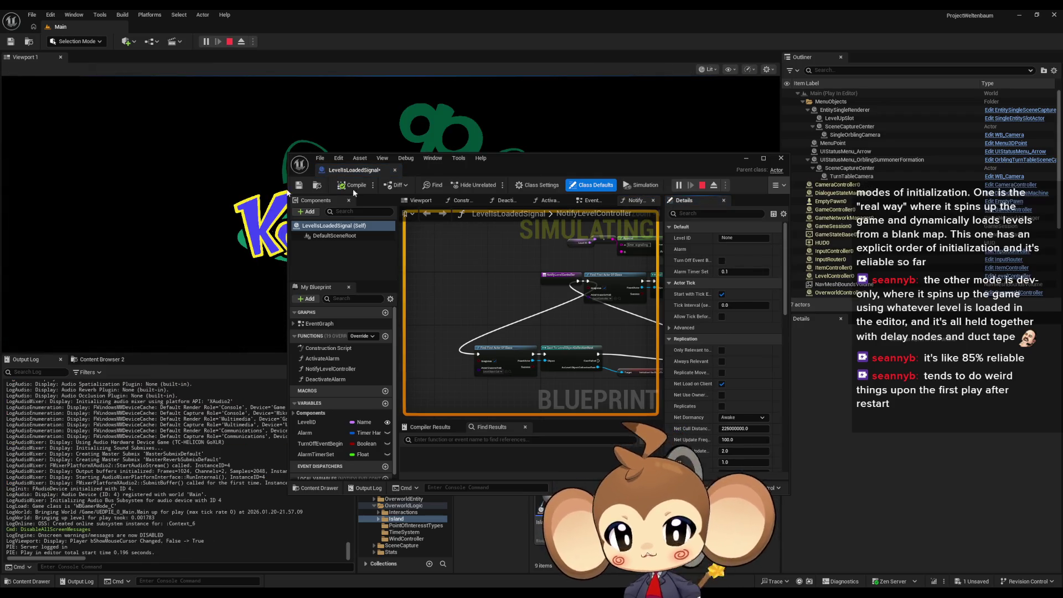
left_click(746, 158)
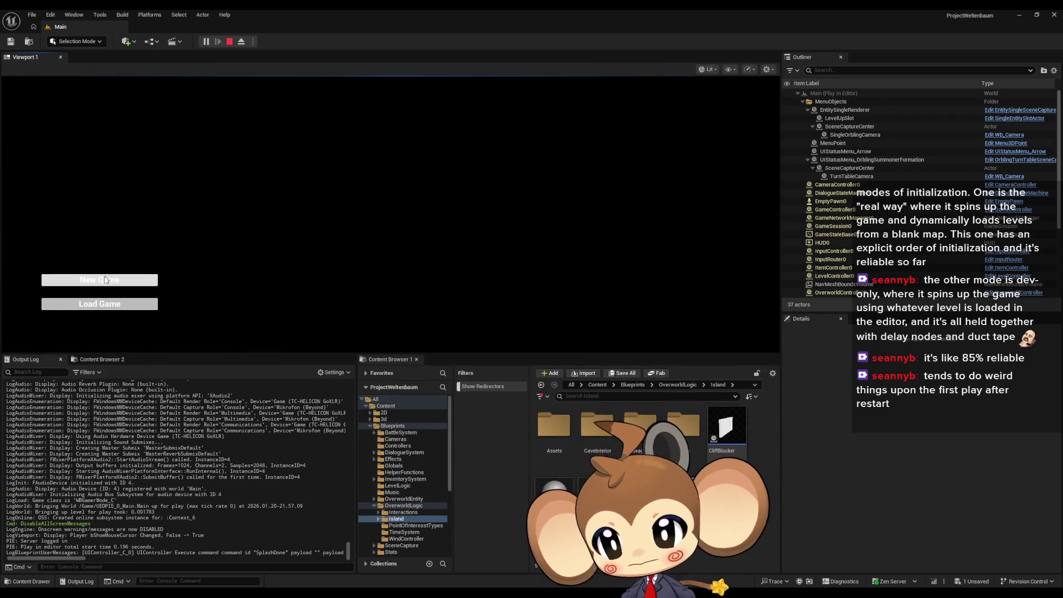
left_click(106, 280)
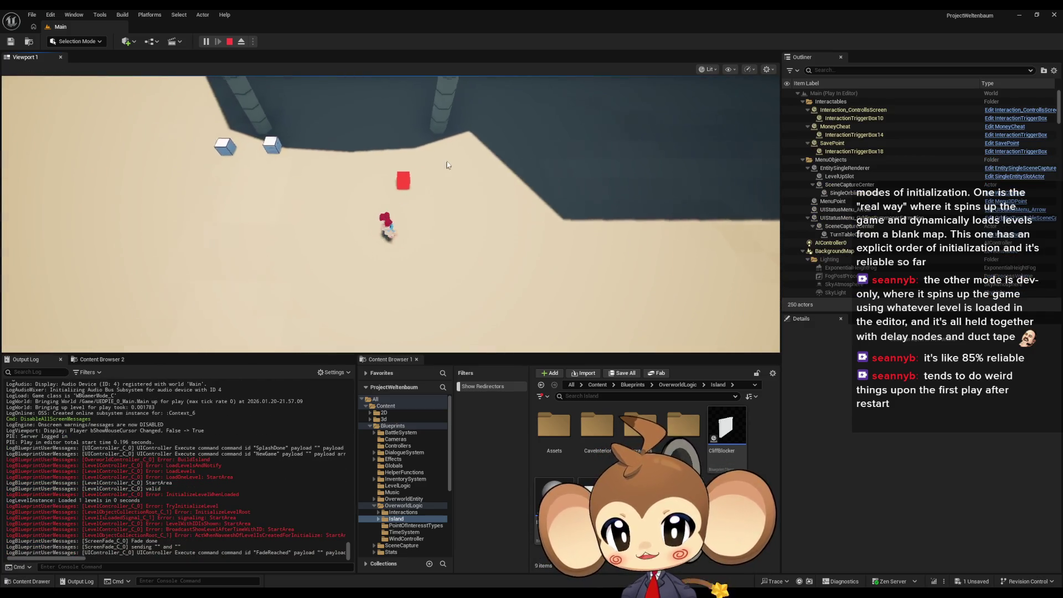
key("w")
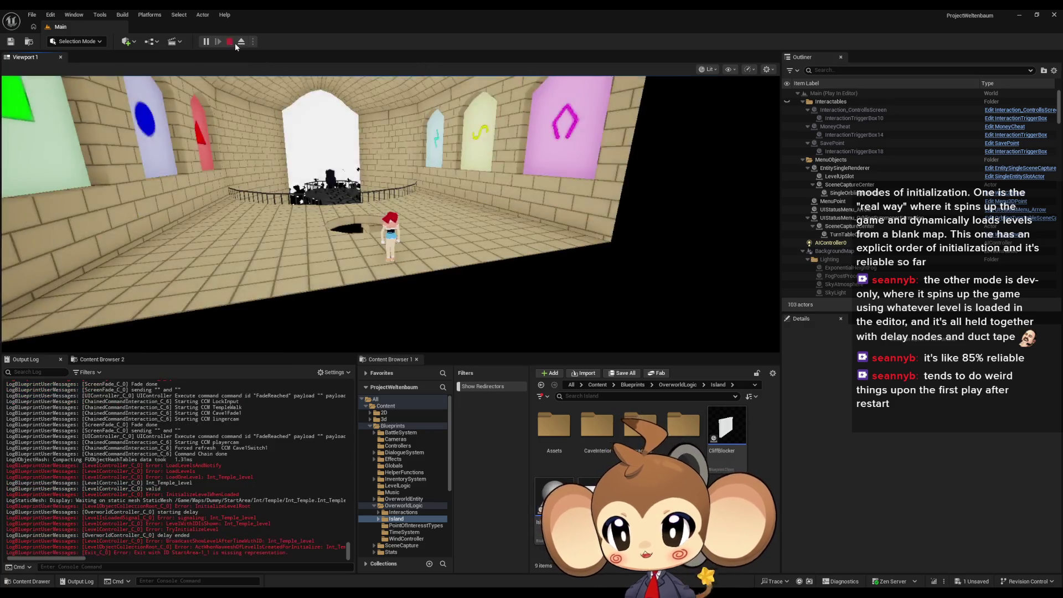
left_click(229, 42)
key("ctrl+shift+s")
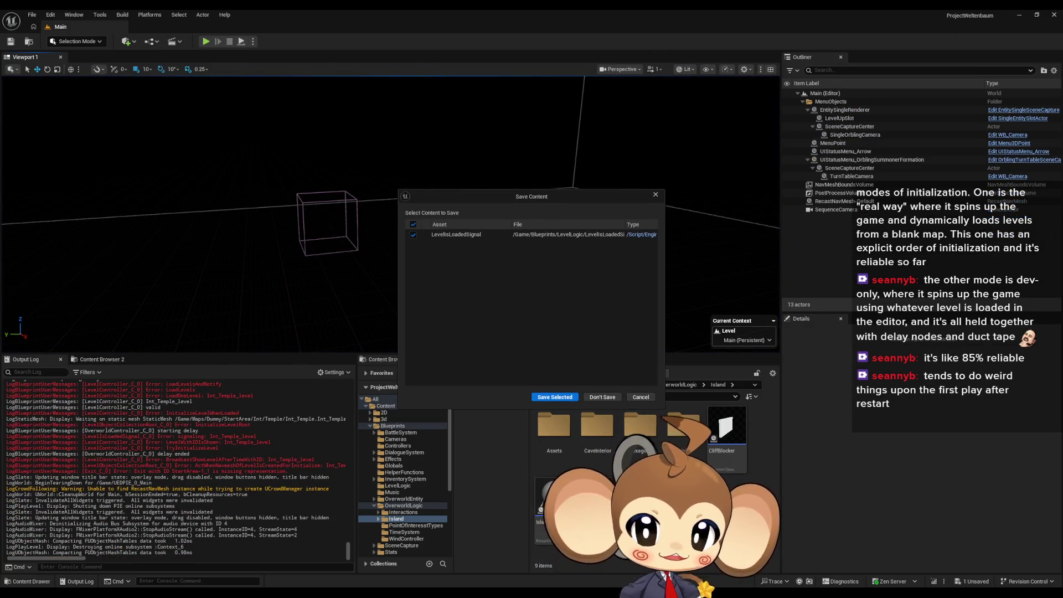
- Skip the save prompt, reopen LevelIsLoadedSignal, enable Save on Compile, and compile it
left_click(658, 193)
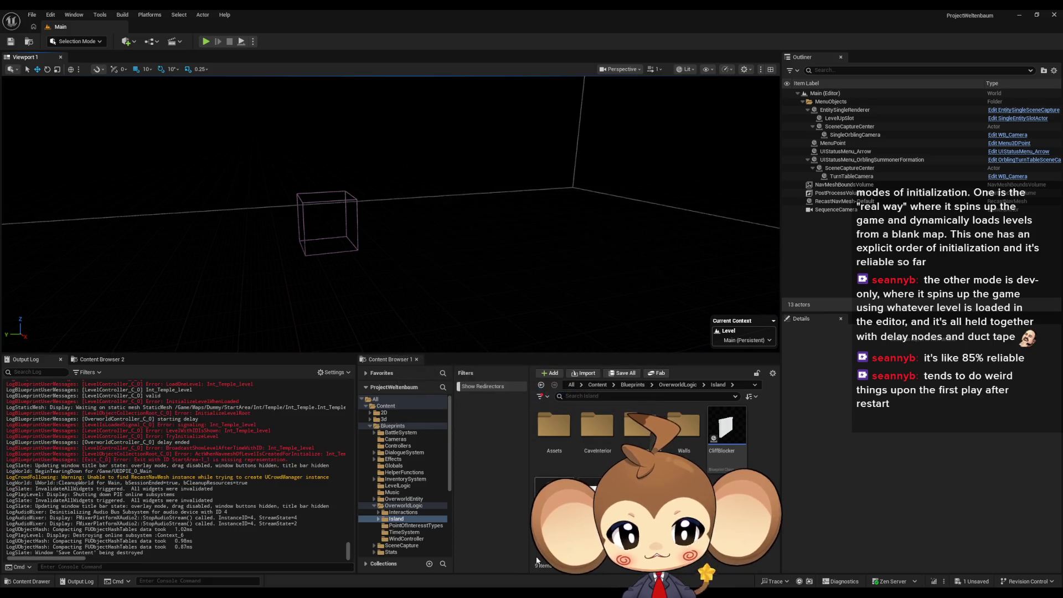
double_click(554, 496)
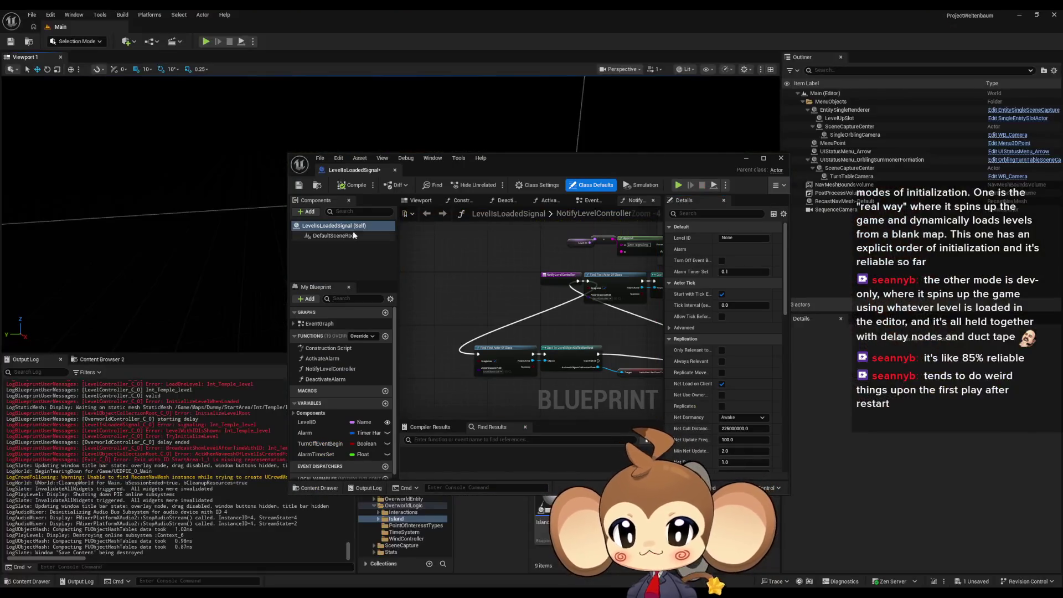
left_click(373, 185)
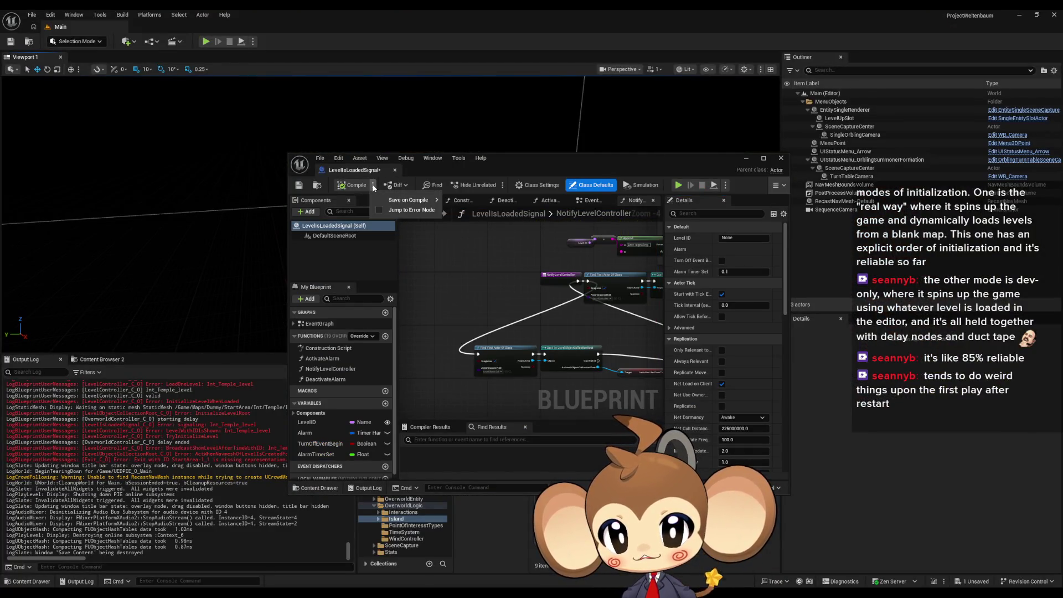
left_click(465, 219)
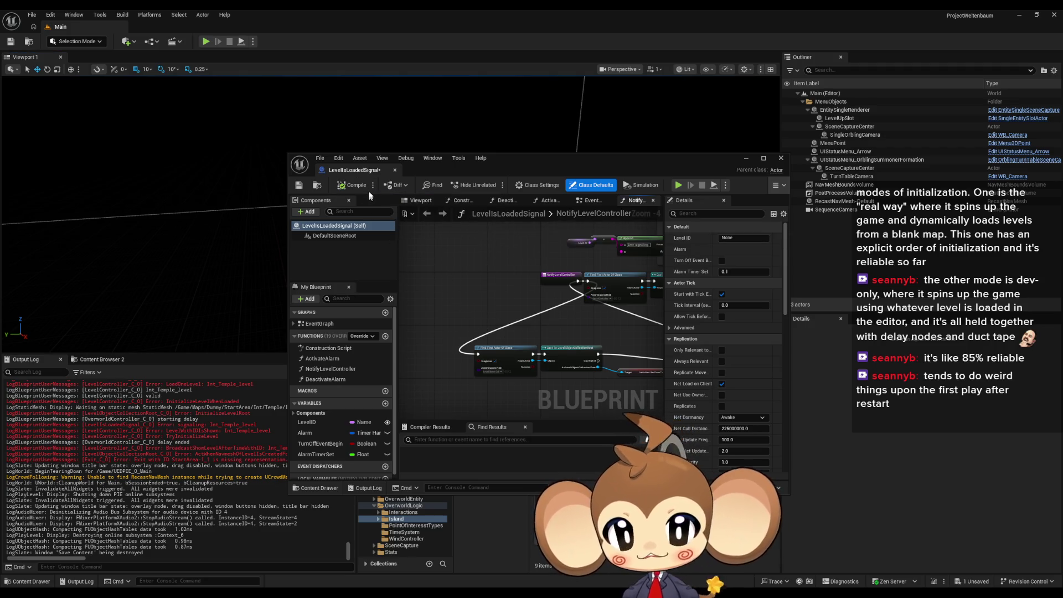
left_click(353, 185)
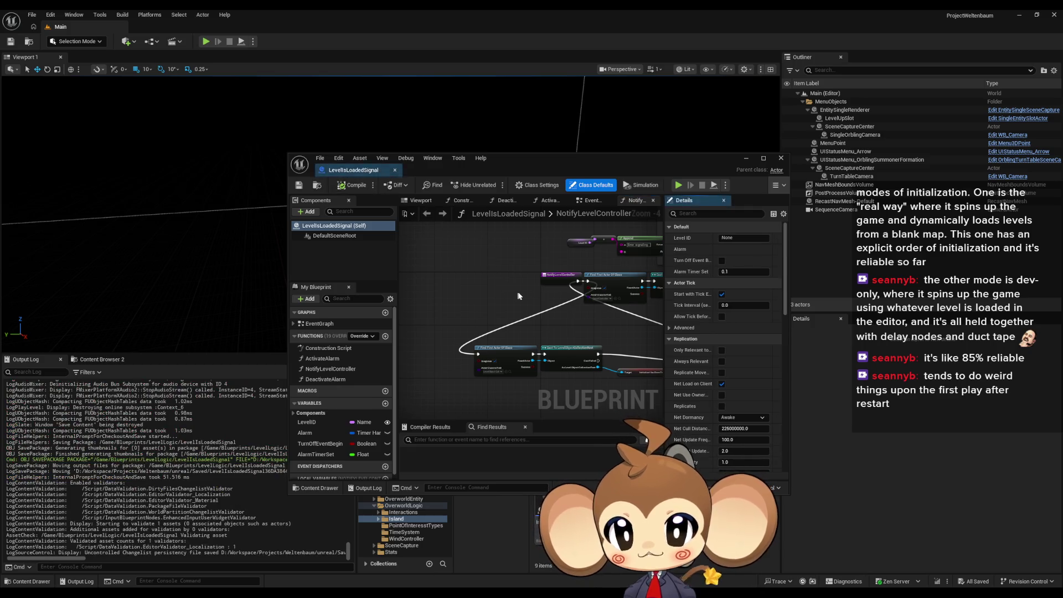
- Close the Blueprint window and exit the Unreal Editor
left_click(782, 159)
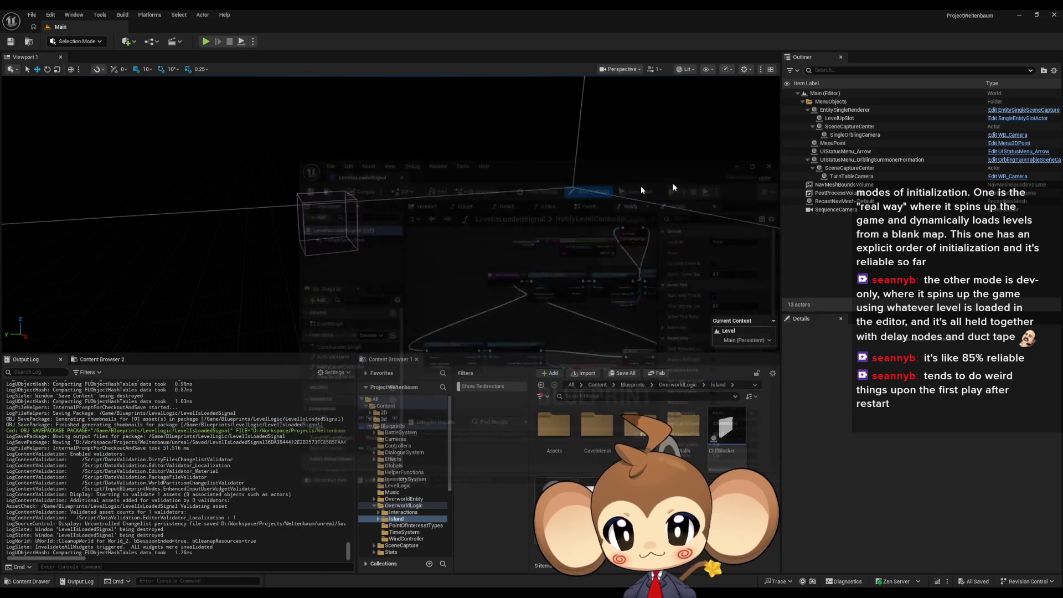
left_click(32, 14)
left_click(89, 131)
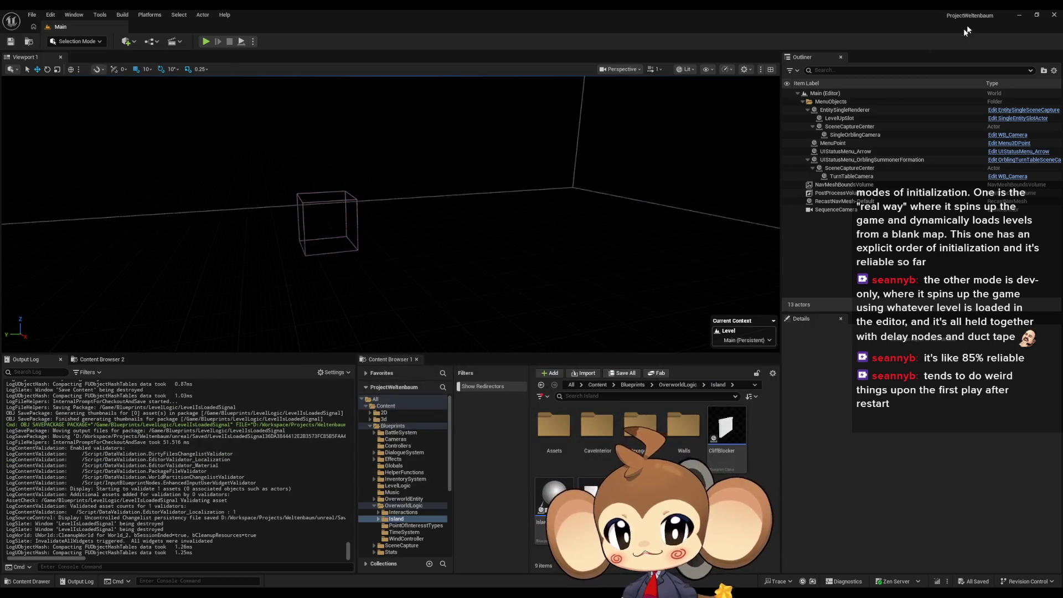
left_click(1054, 15)
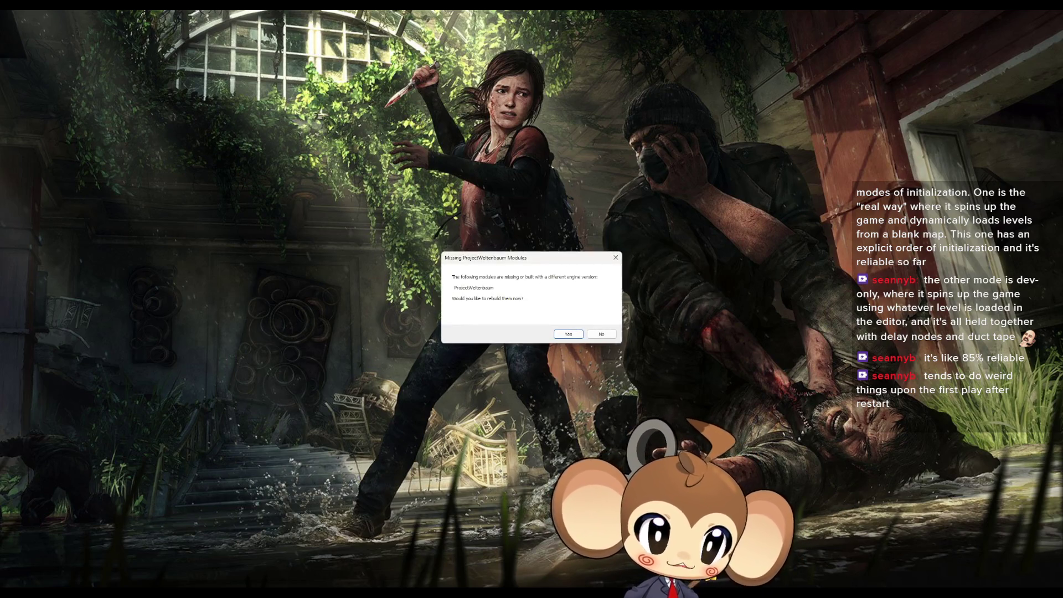
- Accept the prompt to rebuild the missing ProjectWeltenbaum modules
left_click(558, 336)
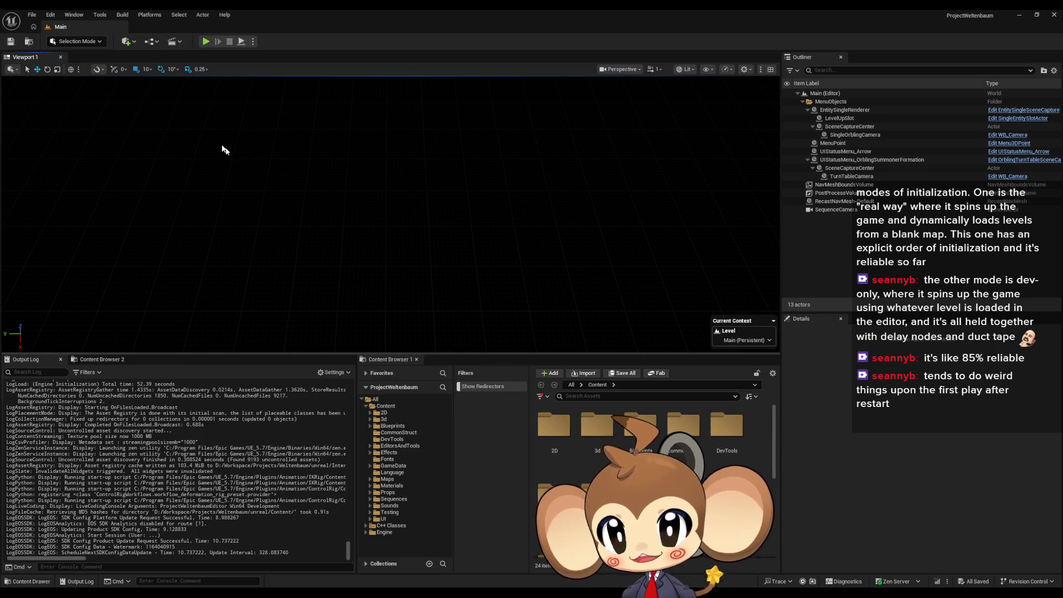
- Play a new game, walk the character from StartArea into the Int_Temple interior, then stop
left_click(206, 42)
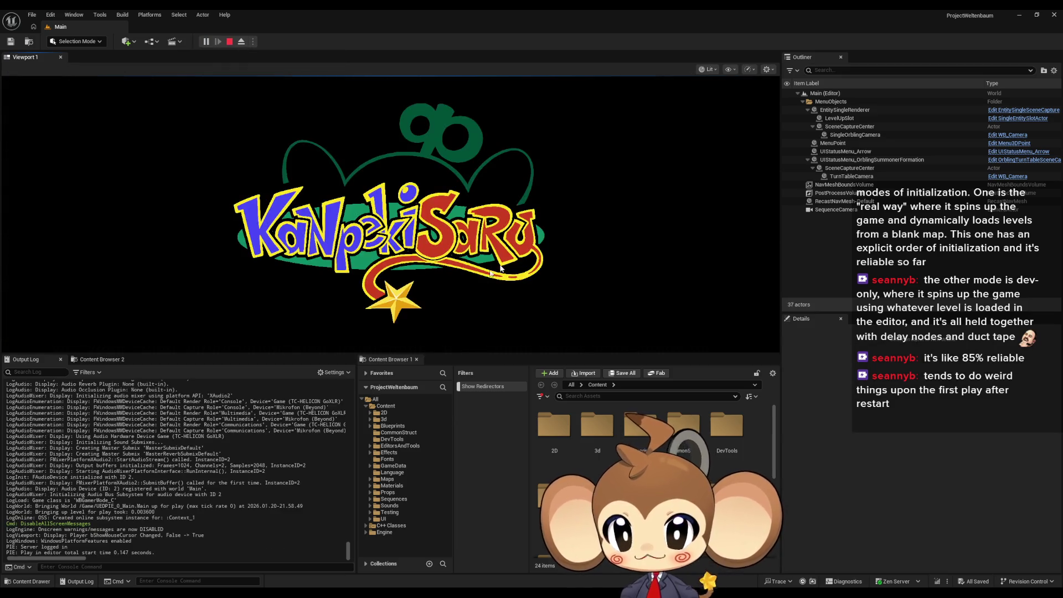
left_click(117, 277)
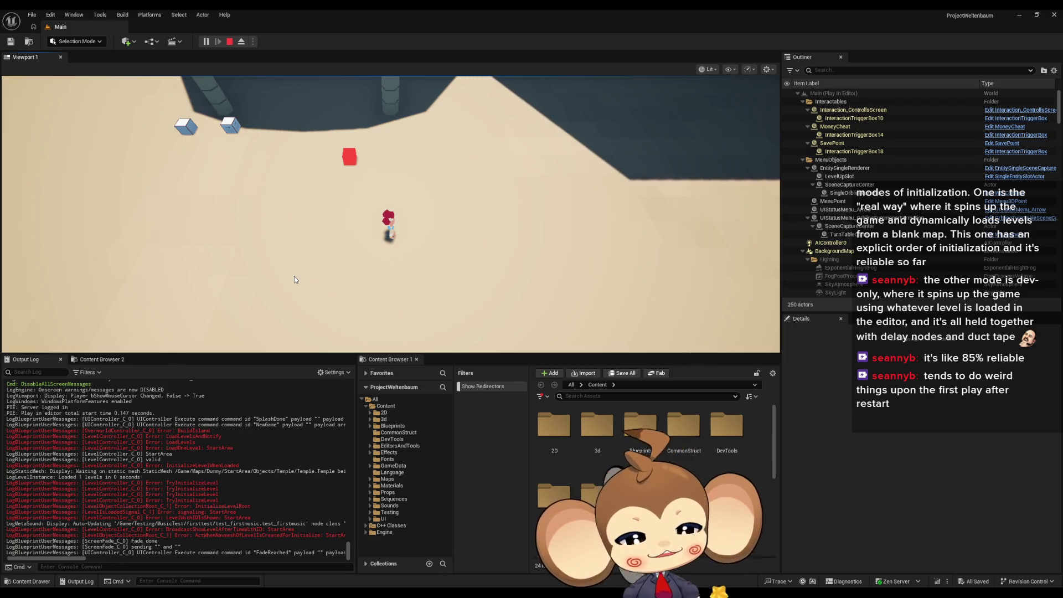
key("w")
key("w")
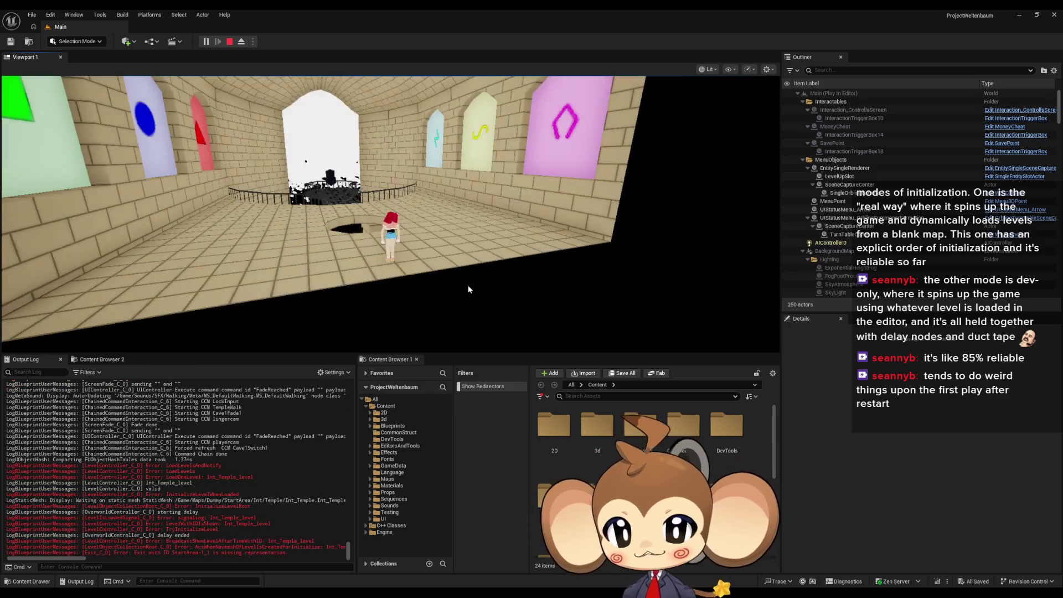
key("Escape")
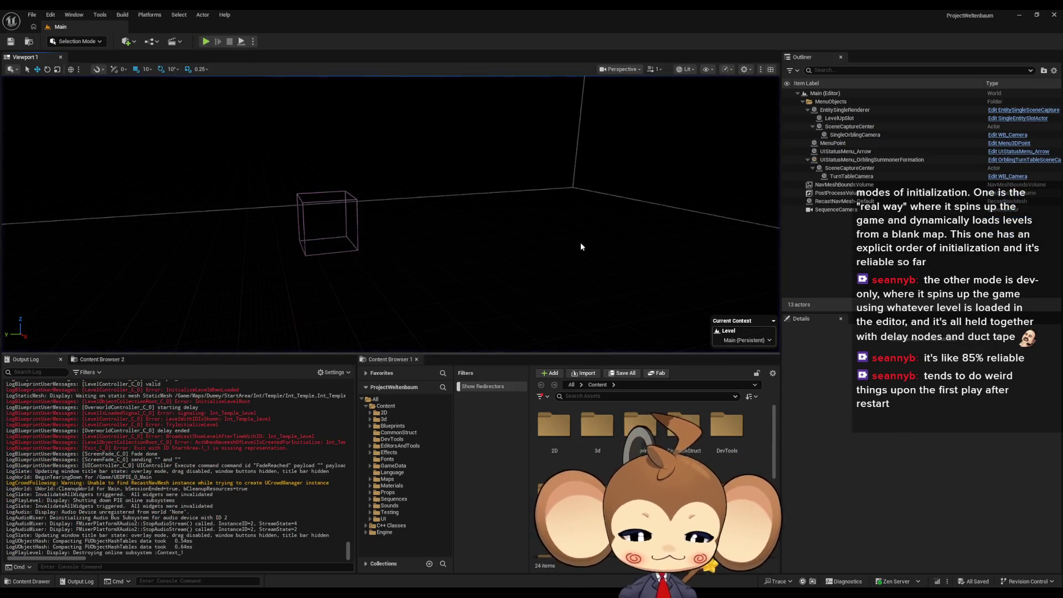
- Browse into the Blueprints folder, return to Content, and open the IssueBoard Blueprint
scroll(637, 443, "down", 2)
scroll(726, 443, "down", 1)
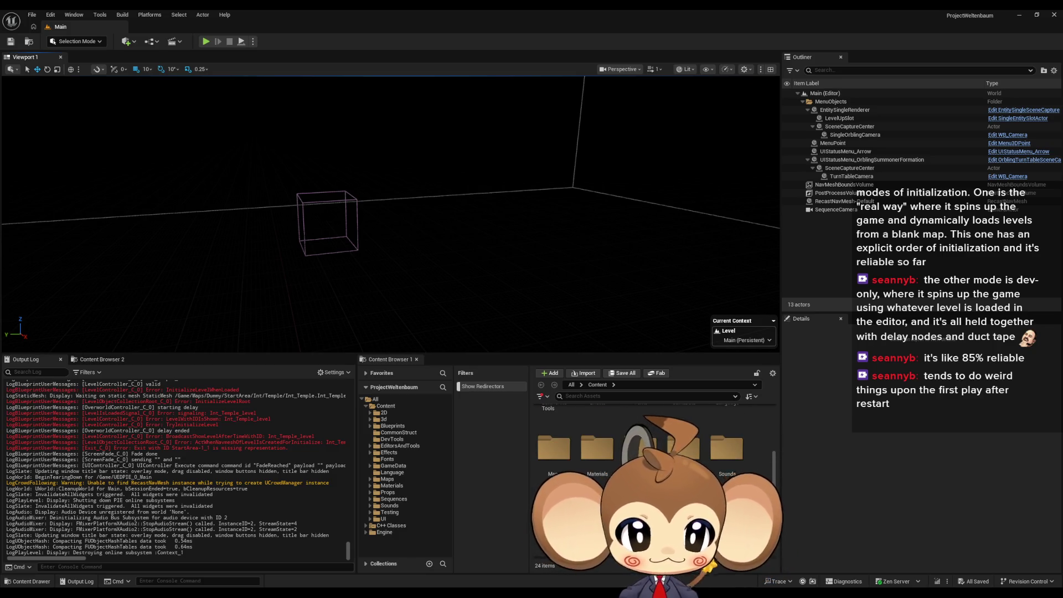
scroll(734, 471, "up", 1)
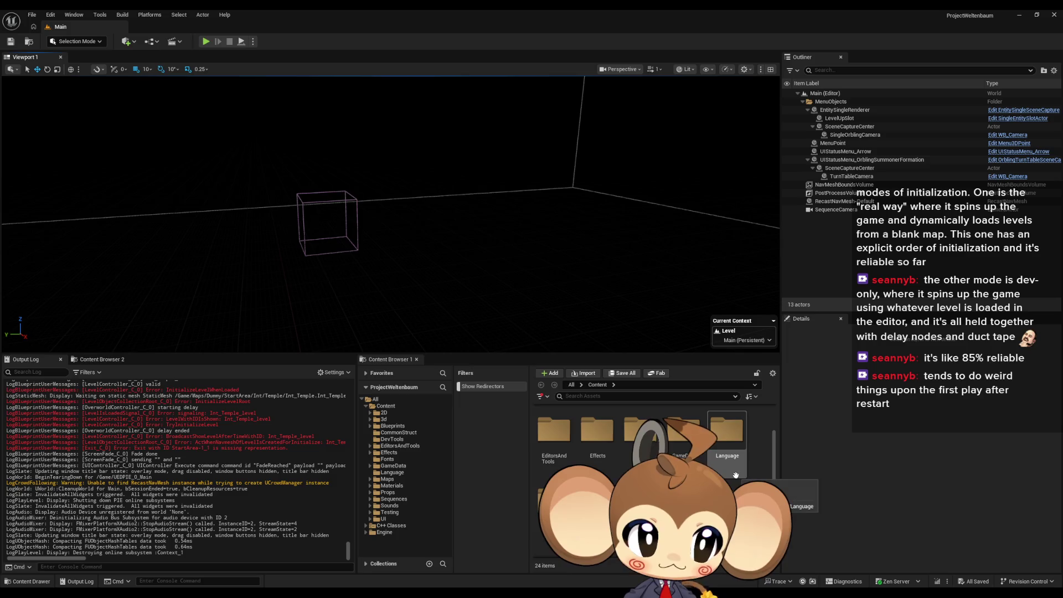
scroll(736, 474, "down", 1)
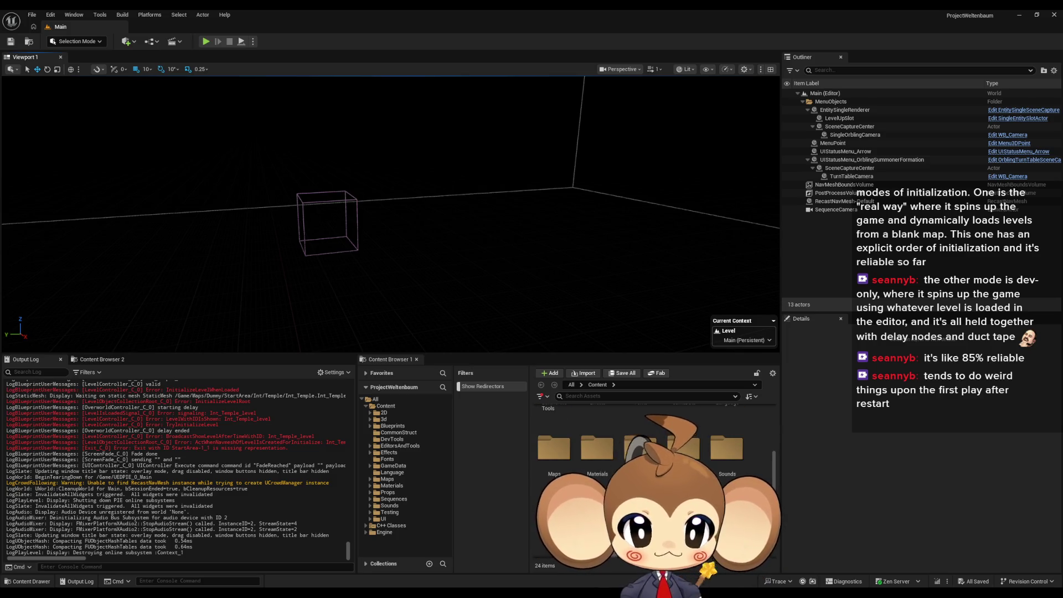
scroll(737, 473, "up", 3)
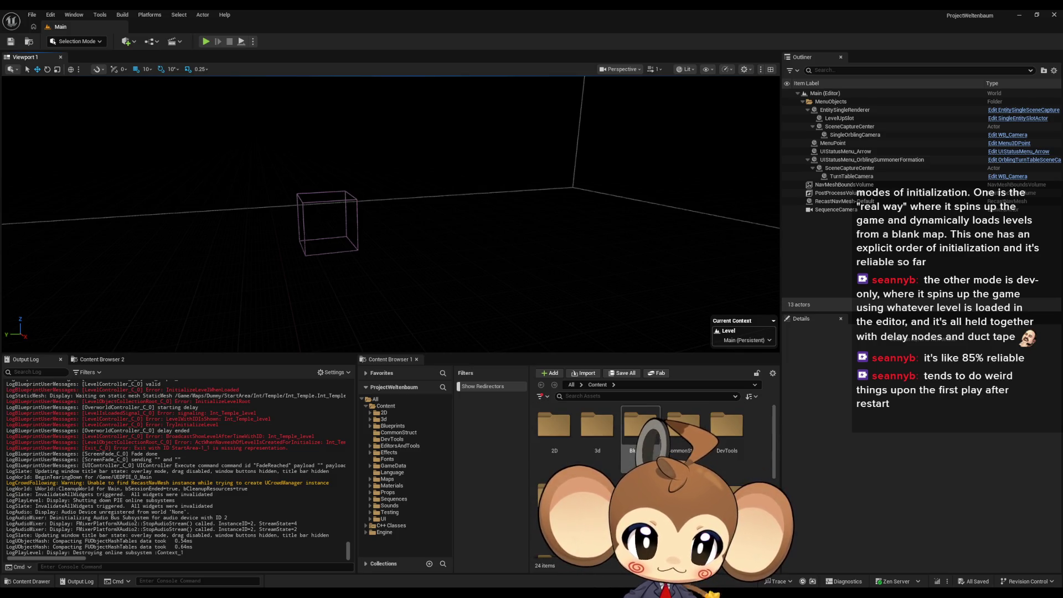
double_click(640, 425)
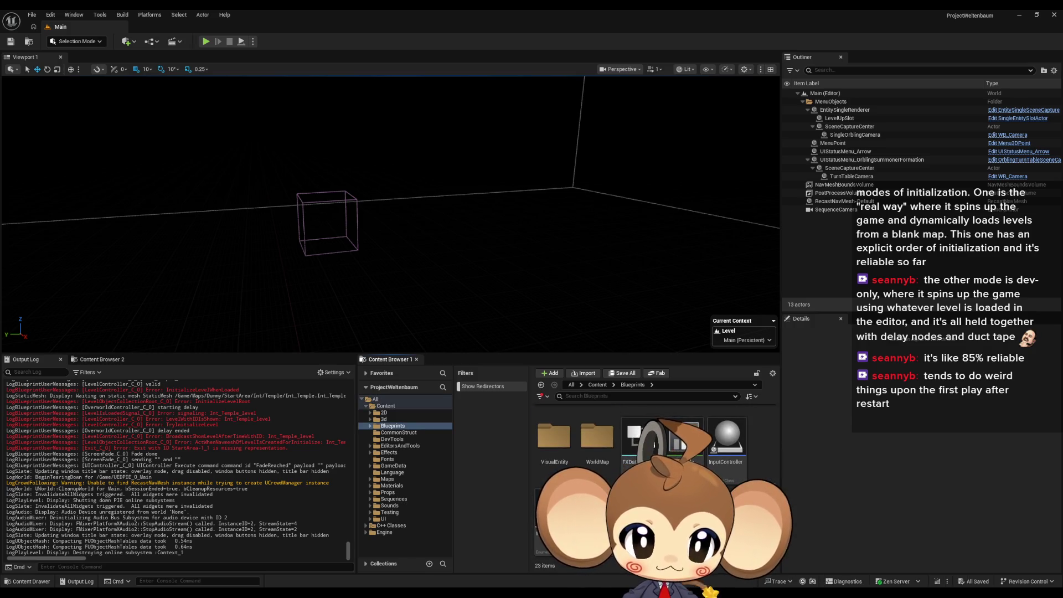
left_click(598, 385)
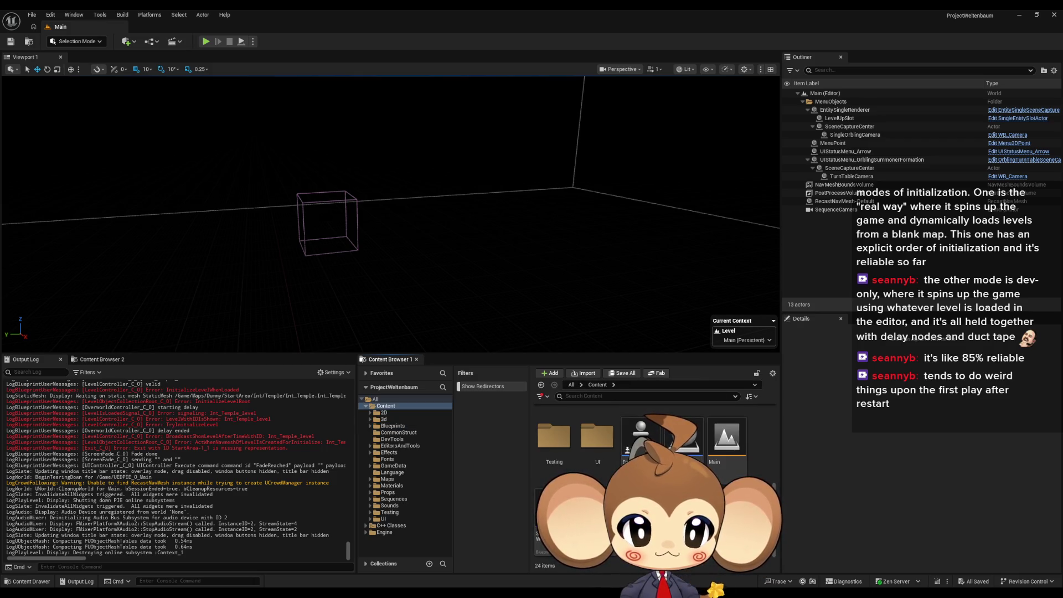
double_click(685, 438)
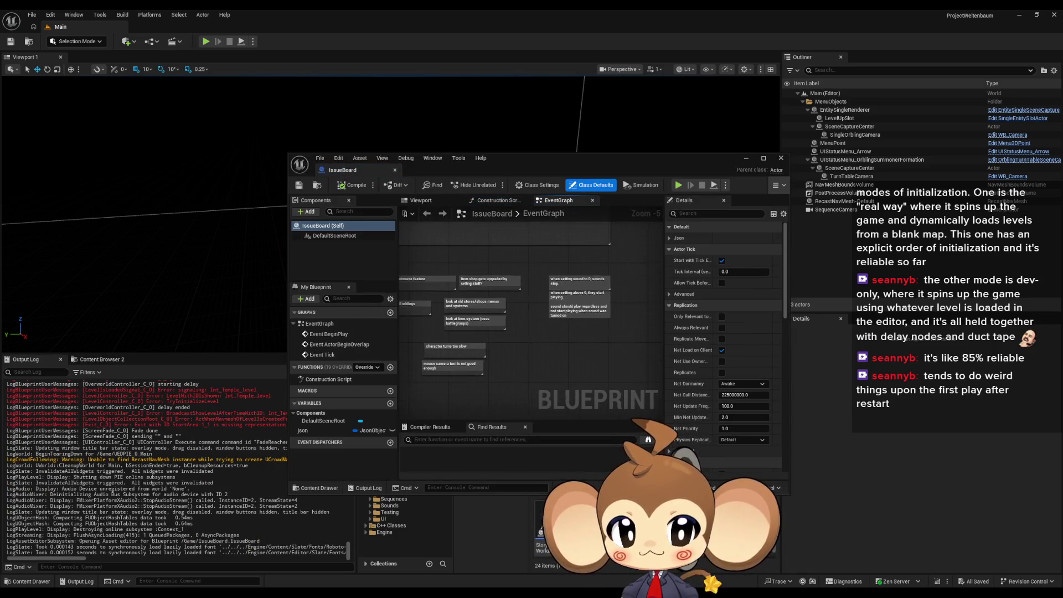
- Copy the 'Debugging: Levelload' comment title, search all Blueprints for it, and maximize the editor
left_click_drag(426, 224, 530, 331)
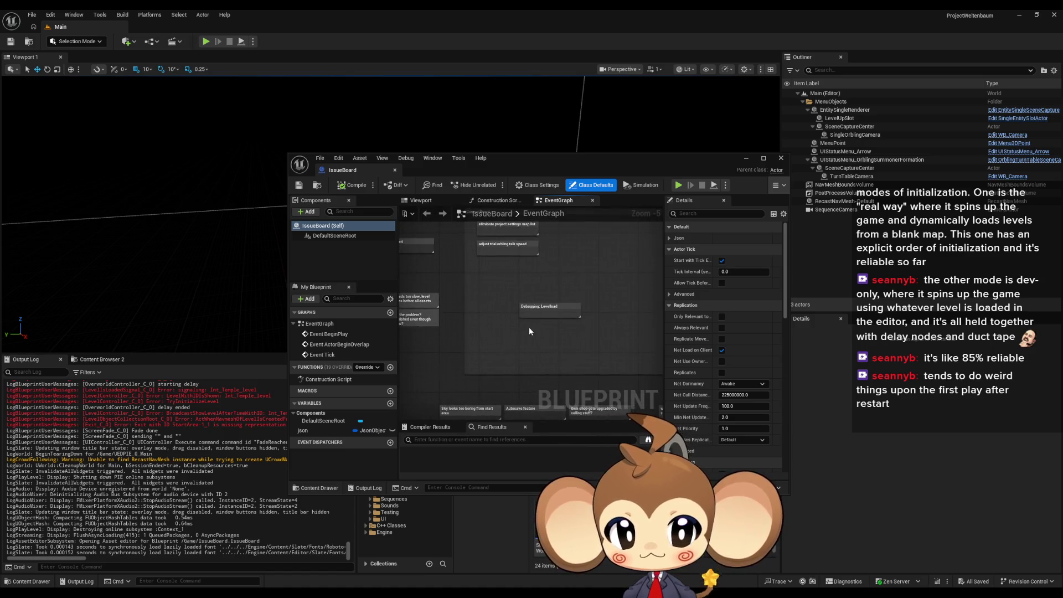
scroll(529, 332, "up", 4)
double_click(541, 280)
key("ctrl+c")
left_click(632, 440)
key("ctrl+v")
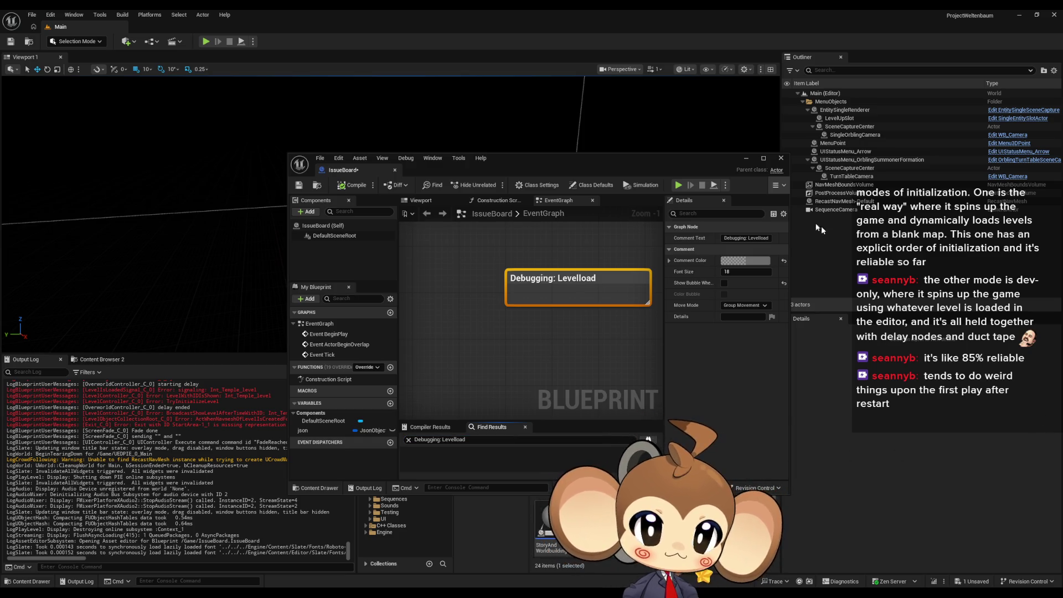
key("super+Up")
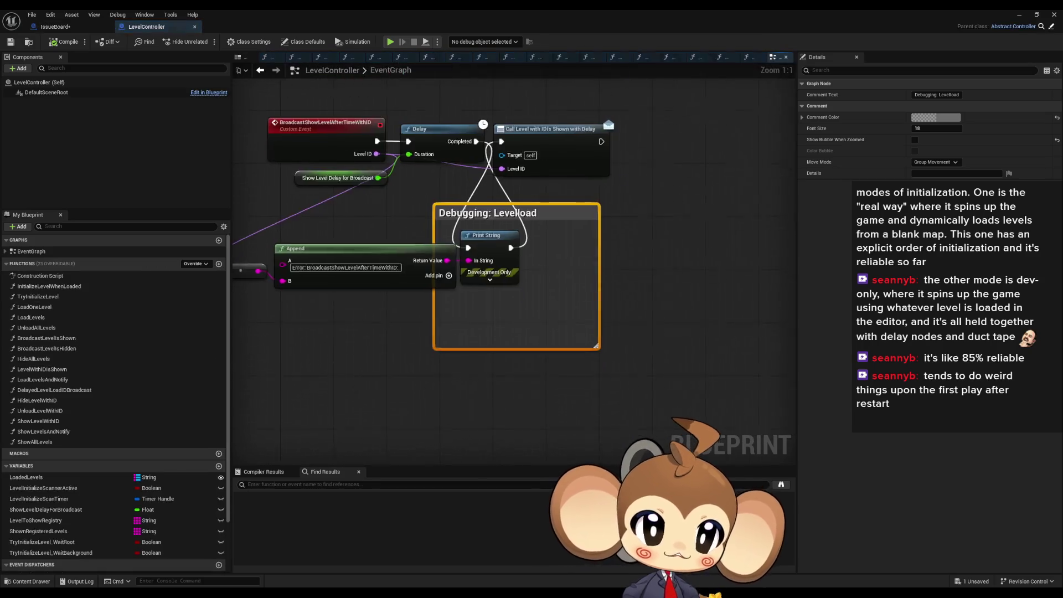
- Wire Delay's Completed straight to Call Level and delete the debug comment with its Append node
left_click_drag(511, 170, 541, 174)
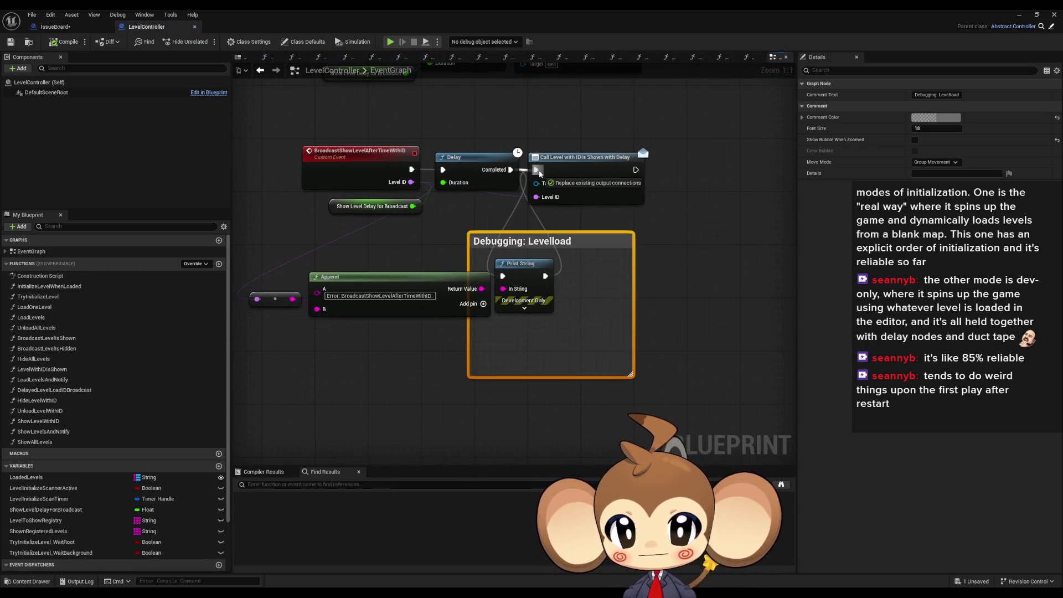
left_click(388, 263)
left_click_drag(250, 232, 340, 270)
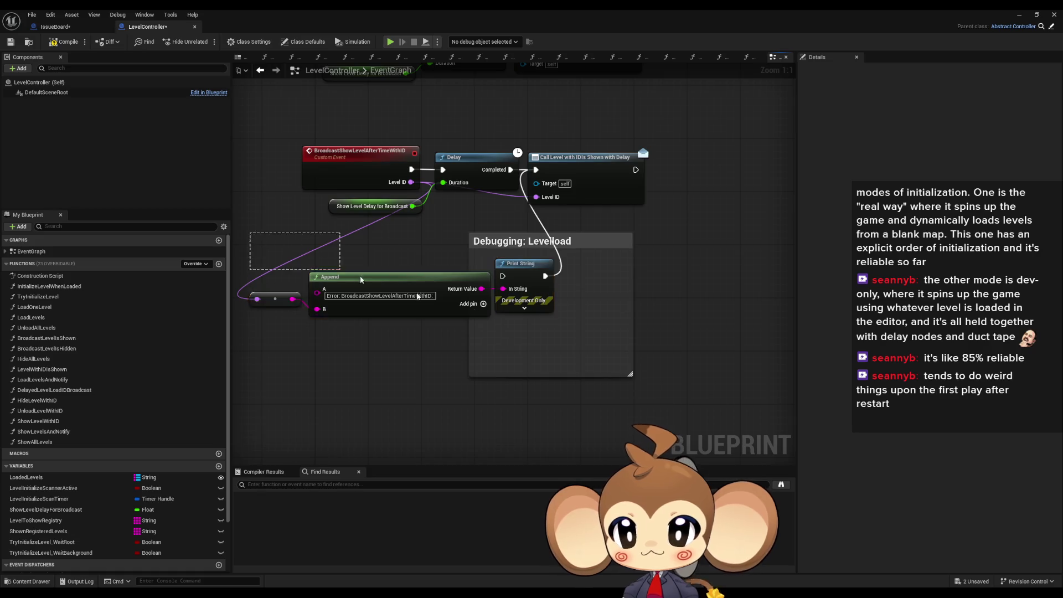
key("Delete")
- Delete the Debugging: Levelload comment and its Print String from InitializeLevelWhenLoaded
double_click(49, 287)
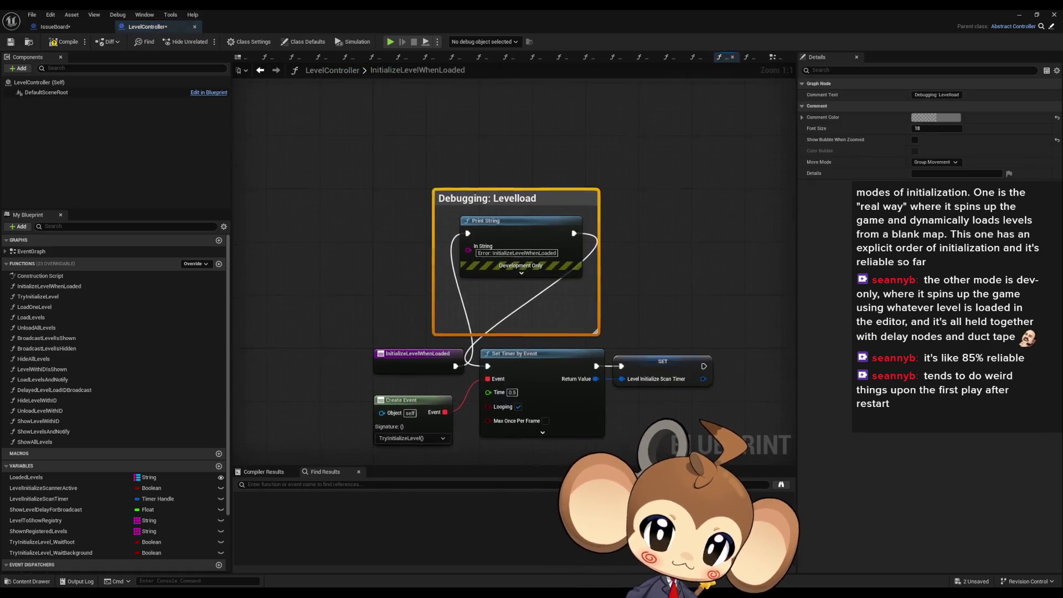
left_click_drag(388, 354, 485, 366)
key("ctrl+z")
left_click(498, 201)
key("Delete")
- Move to the TryInitializeLevel and LoadOneLevel matches and remove the debug comment there
double_click(38, 297)
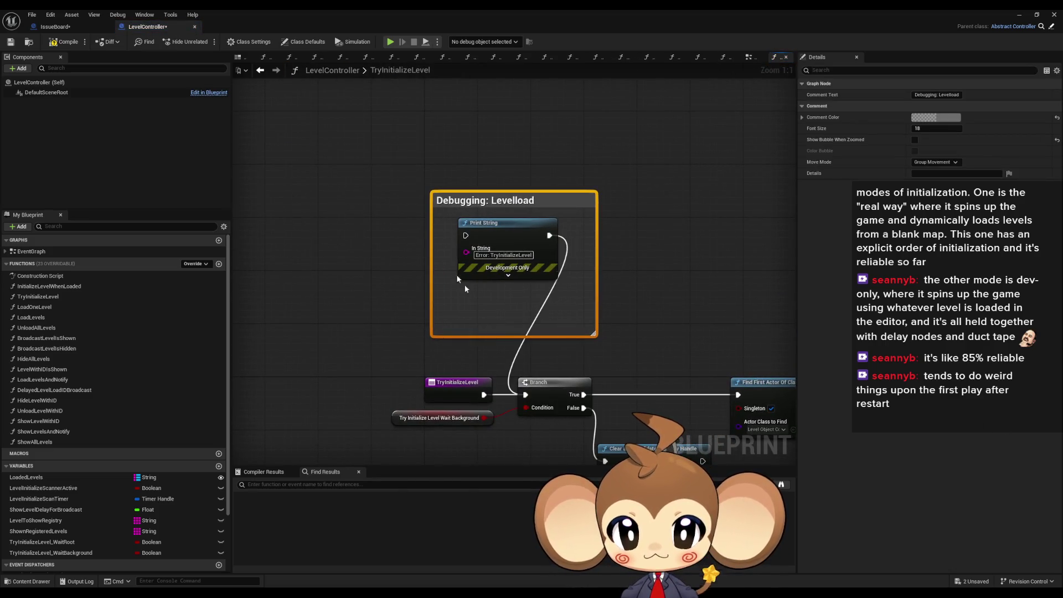
key("ctrl+z")
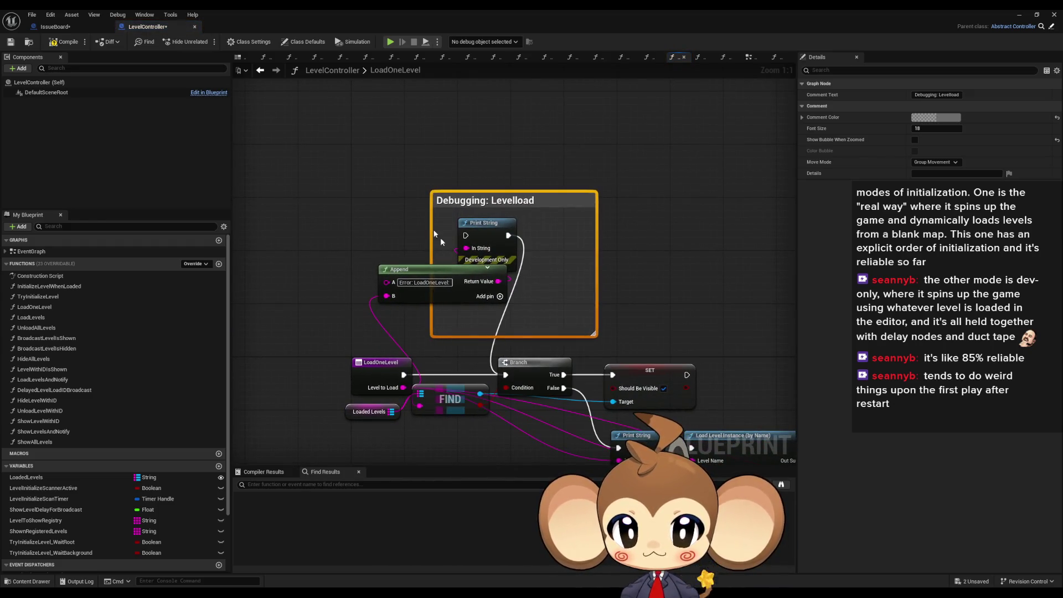
key("ctrl+z")
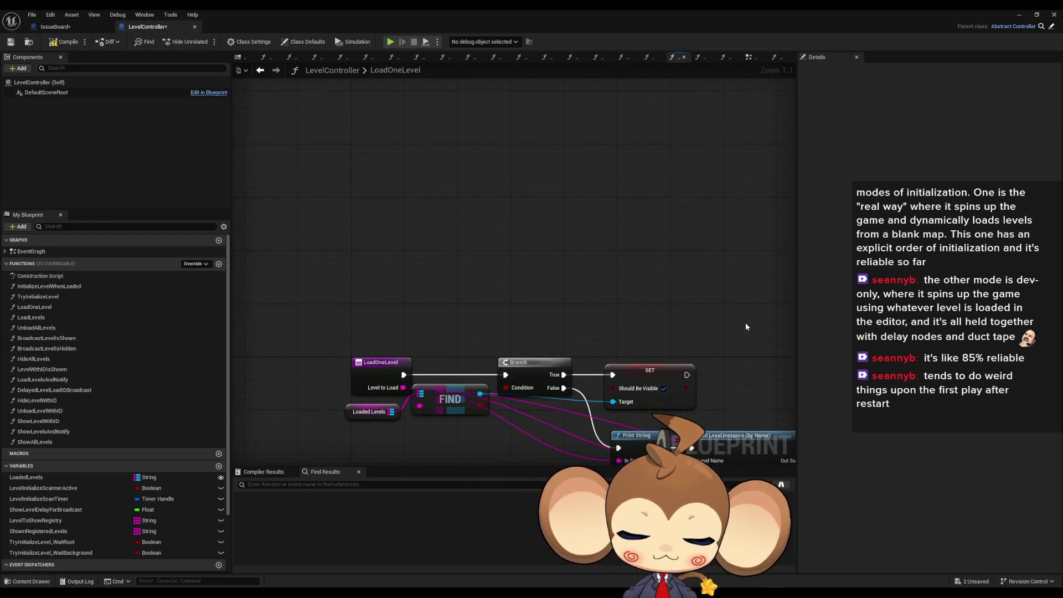
- Delete the debug print blocks in LoadOneLevel, LevelWithIDIsShown and LoadLevelsAndNotify
key("ctrl+z")
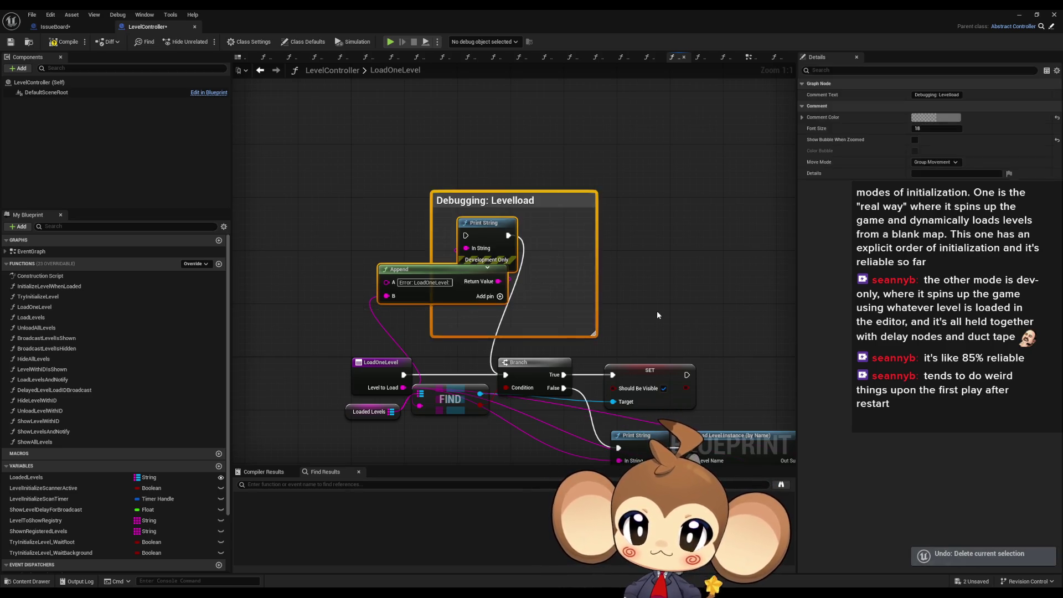
key("ctrl+z")
key("ctrl+z")
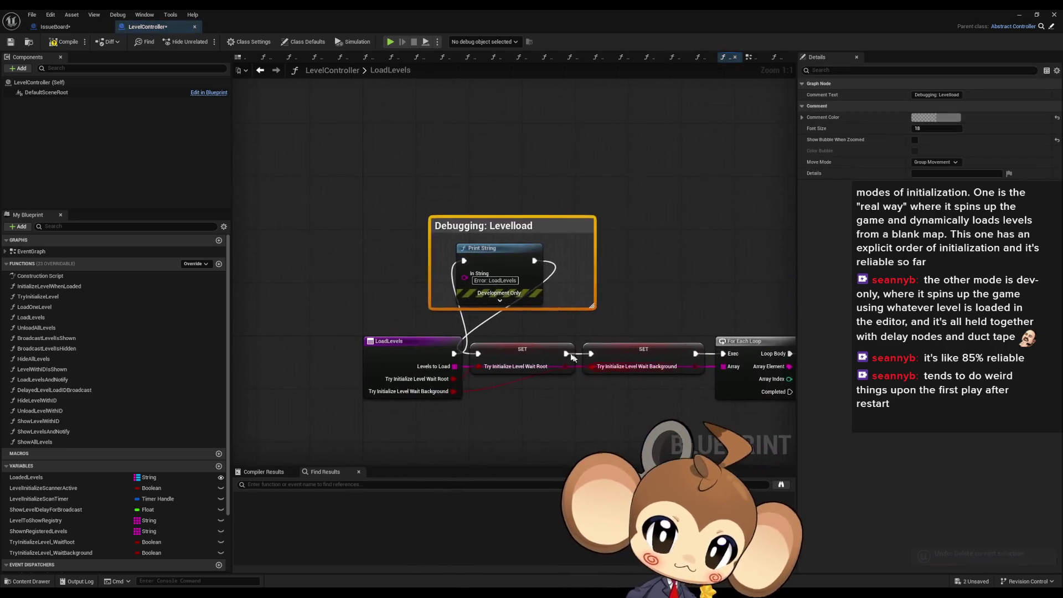
key("ctrl+z")
key("ctrl+z")
key("ctrl+z")
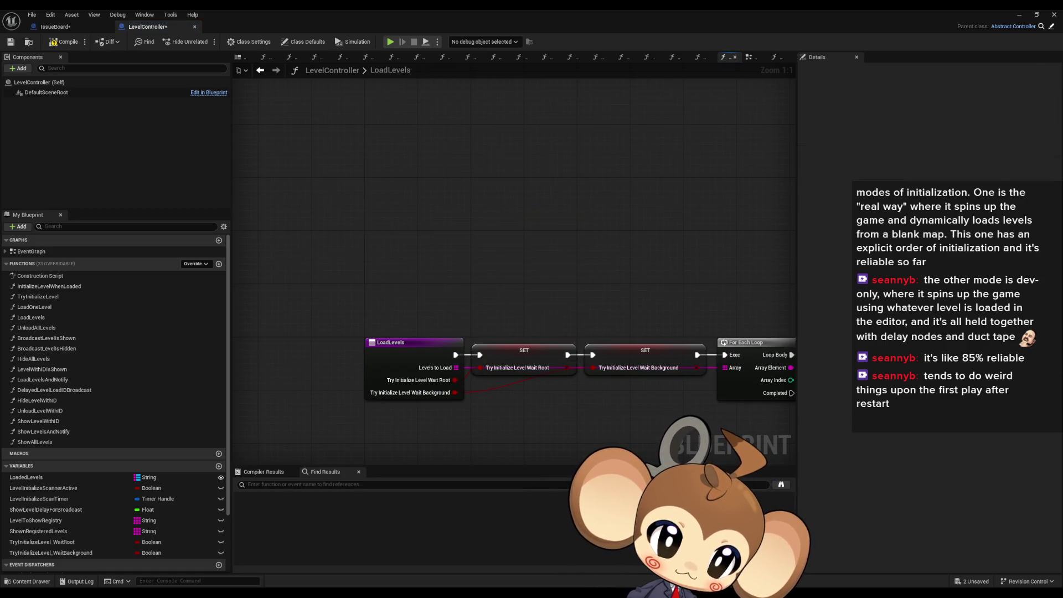
key("ctrl+z")
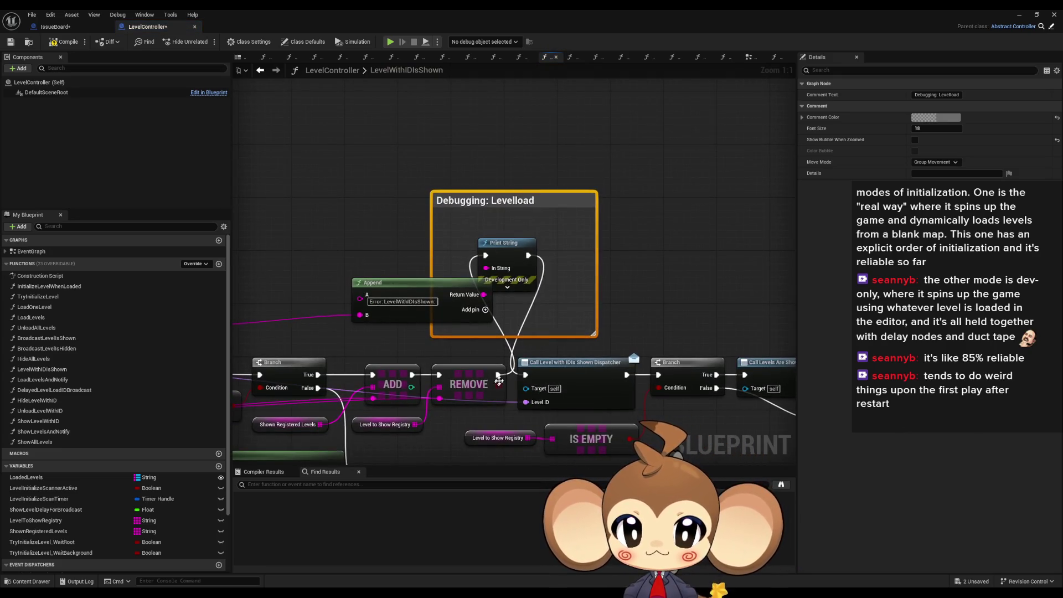
key("ctrl+z")
key("ctrl+z")
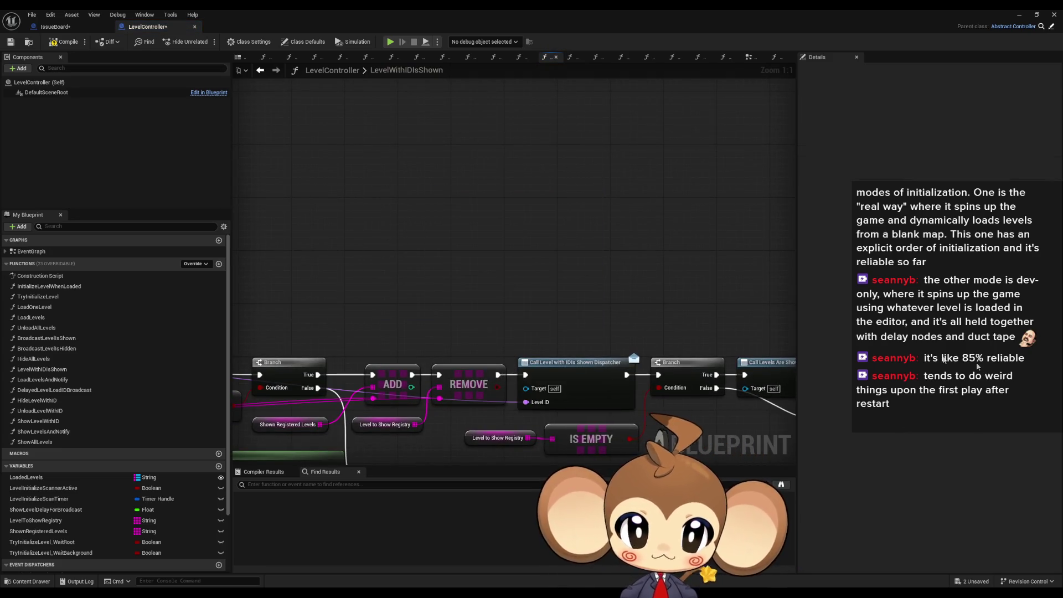
key("ctrl+z")
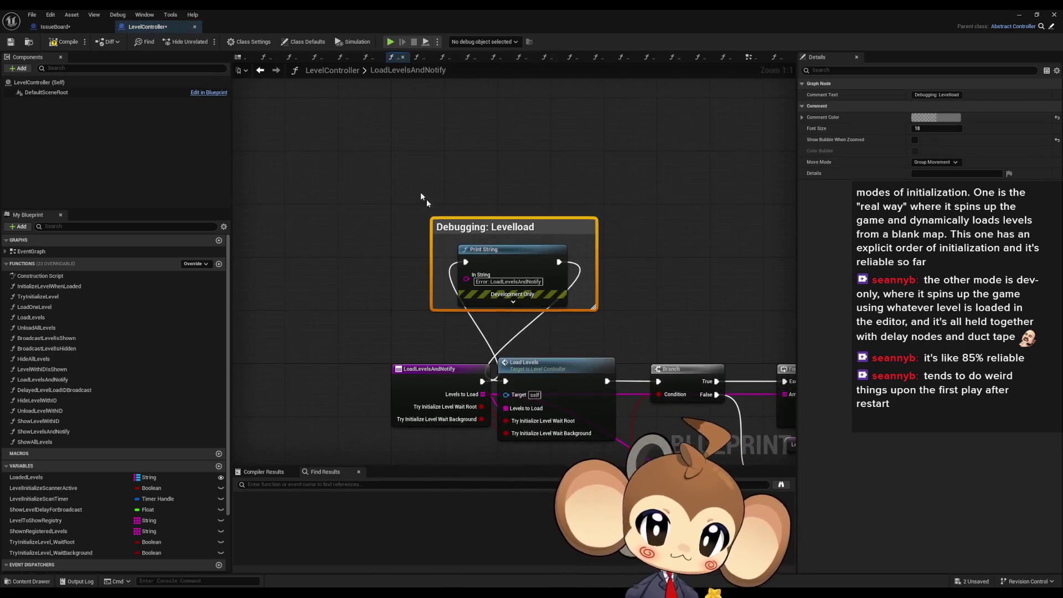
key("ctrl+z")
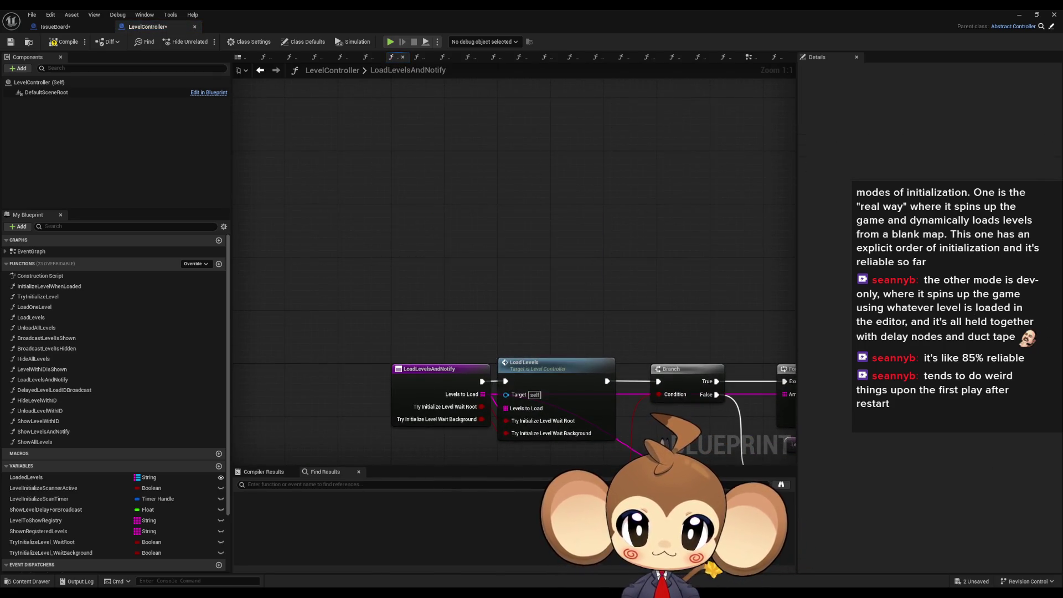
- Step through the search matches to LevelsLoadedSignal's NotifyLevelController via OverworldController's BuildIsland
key("ctrl+z")
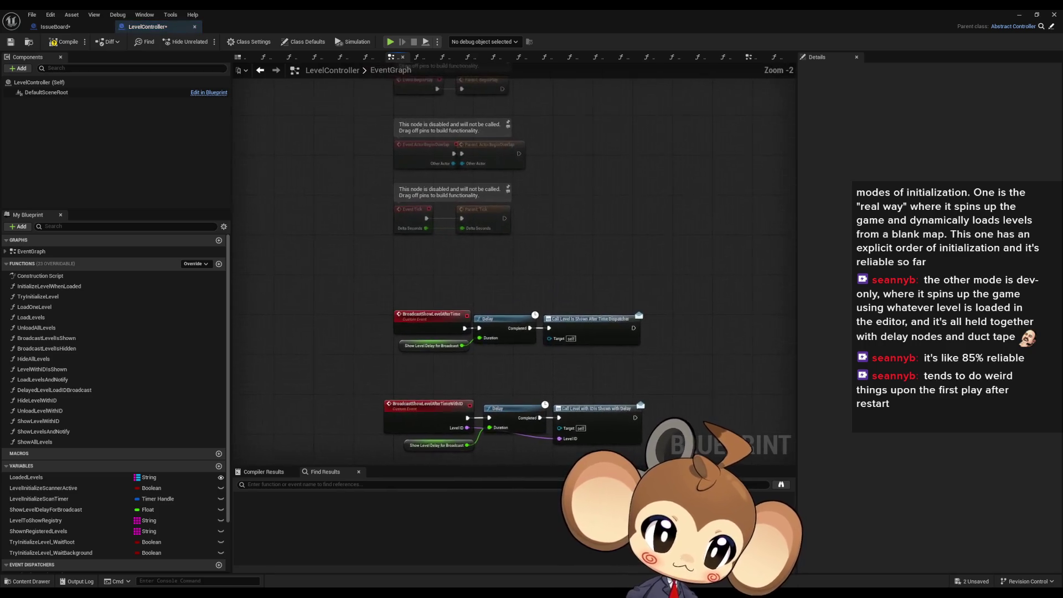
key("ctrl+z")
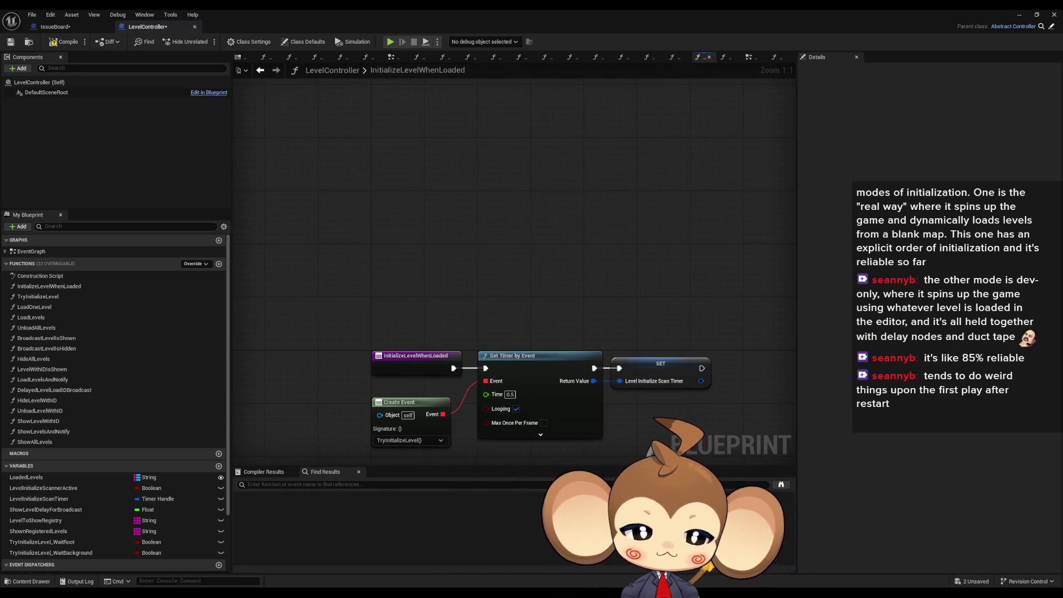
key("ctrl+z")
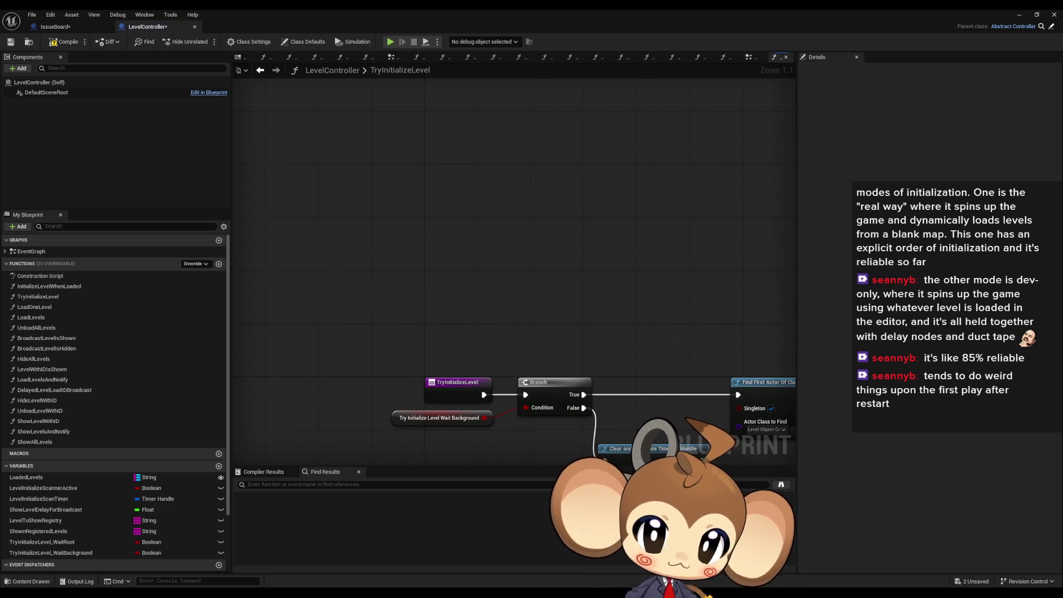
key("ctrl+z")
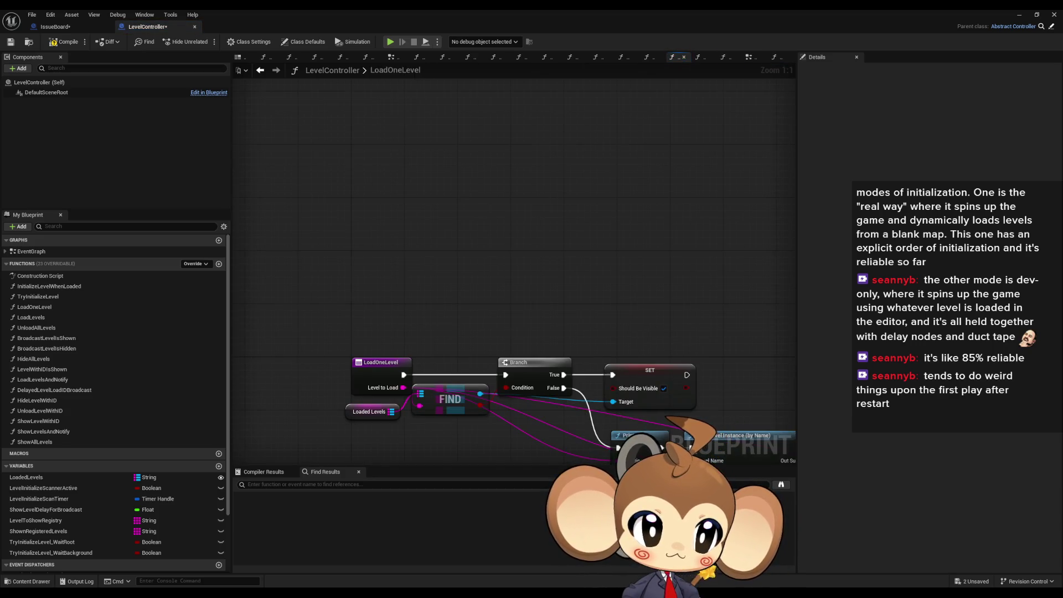
key("ctrl+z")
key("ctrl+z")
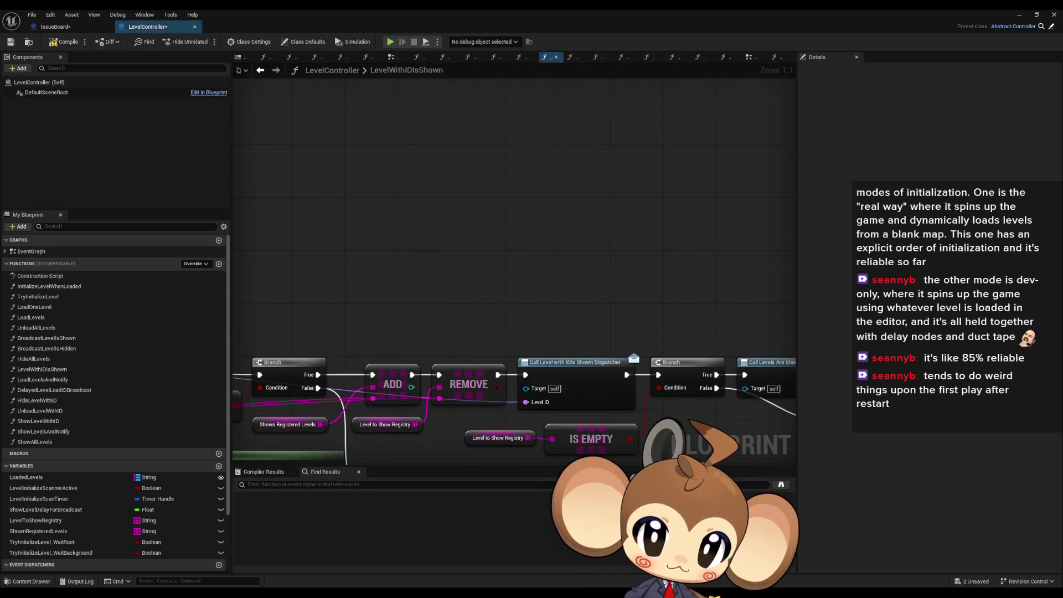
key("ctrl+z")
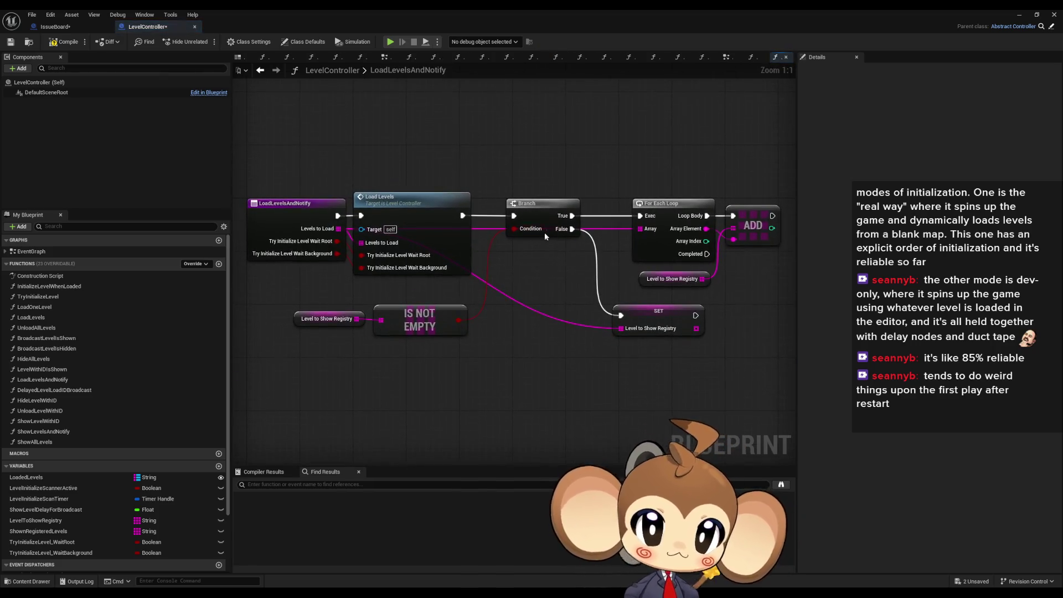
left_click_drag(525, 224, 540, 235)
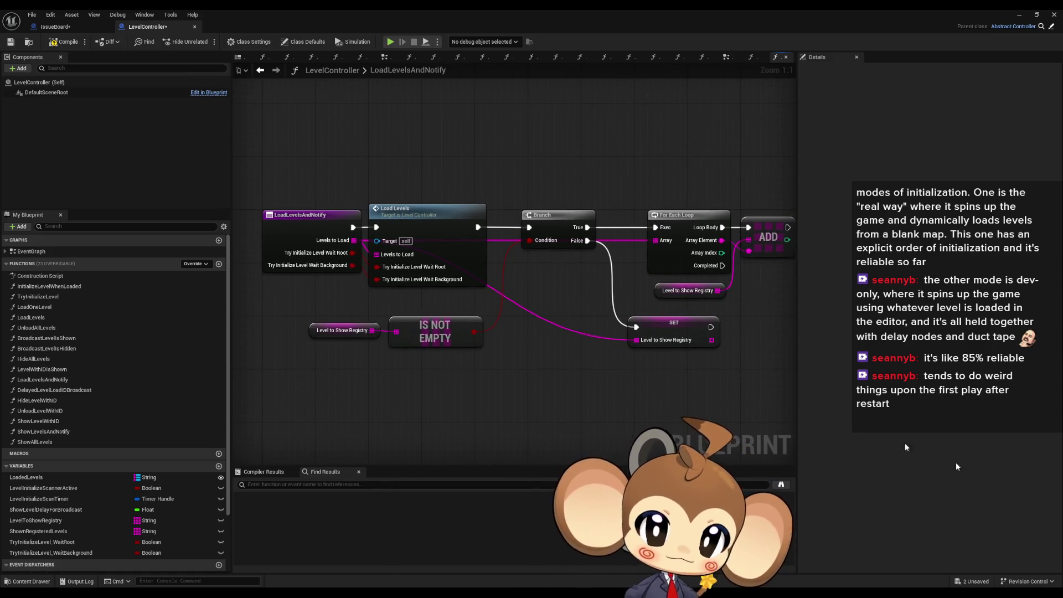
key("ctrl+z")
key("ctrl+z")
key("ctrl+z")
key("ctrl+z")
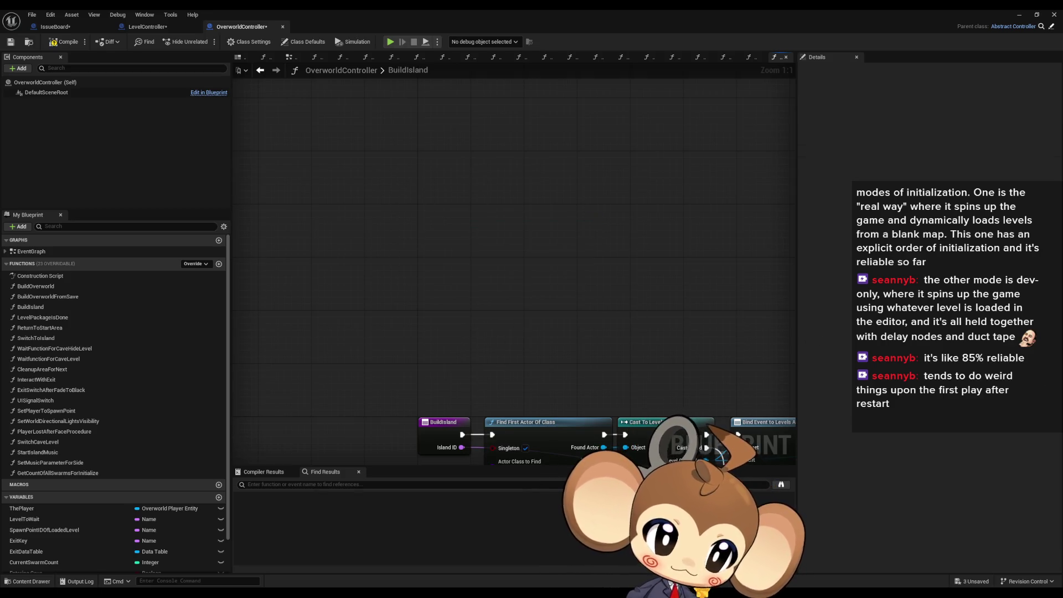
key("ctrl+z")
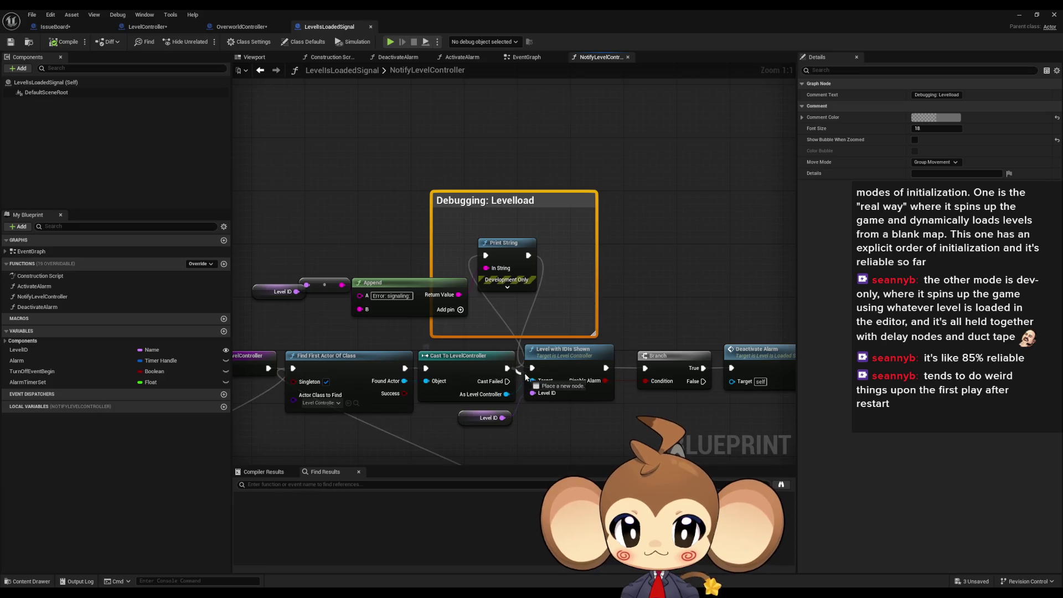
- Delete NotifyLevelController's debug print nodes and line the remaining chain and Target node into one row
scroll(481, 333, "down", 4)
key("ctrl+z")
key("ctrl+z")
key("ctrl+z")
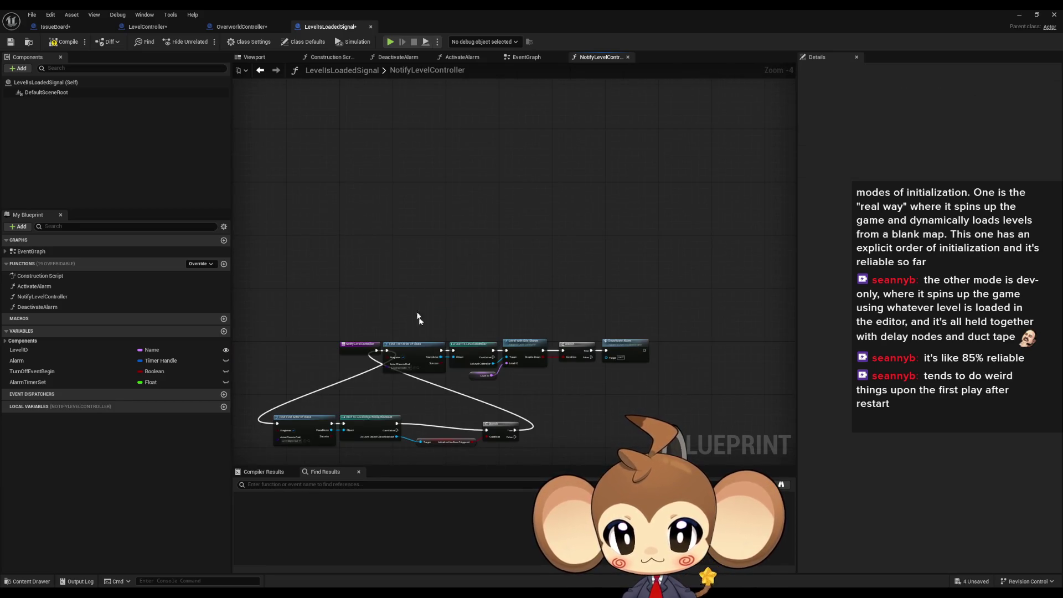
mouse_move(411, 350)
left_mouse_down()
mouse_move(554, 430)
mouse_move(510, 427)
left_mouse_up()
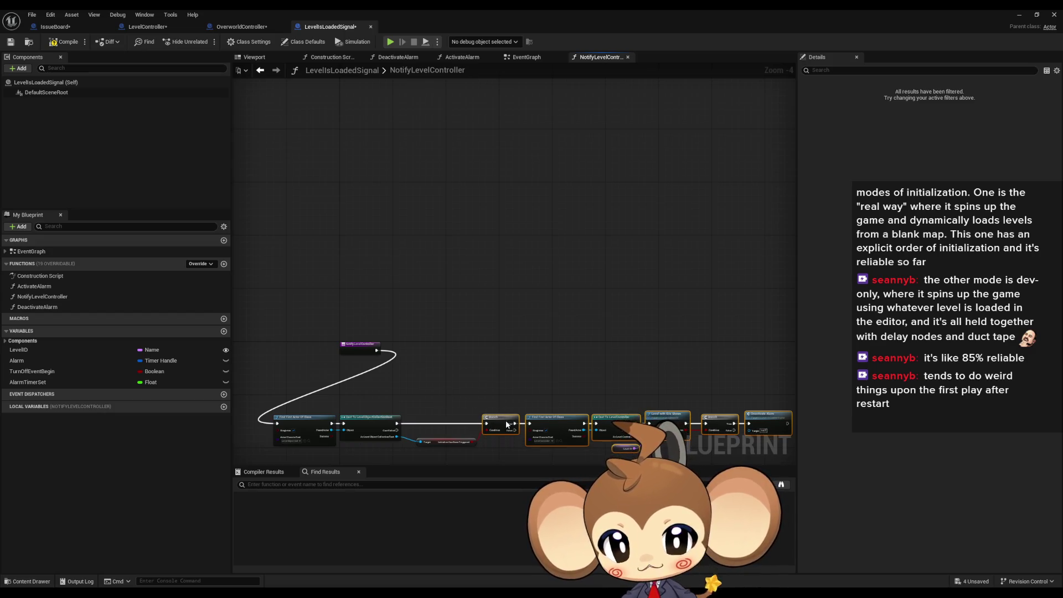
mouse_move(375, 429)
left_mouse_down()
mouse_move(446, 412)
mouse_move(488, 353)
left_mouse_up()
left_click(492, 415)
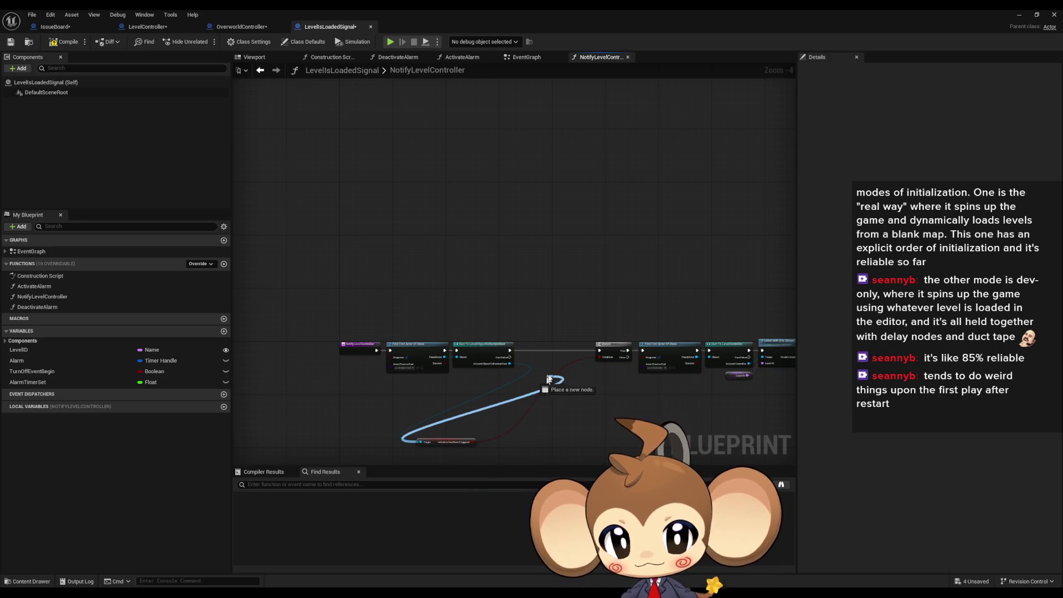
left_click_drag(436, 439, 542, 360)
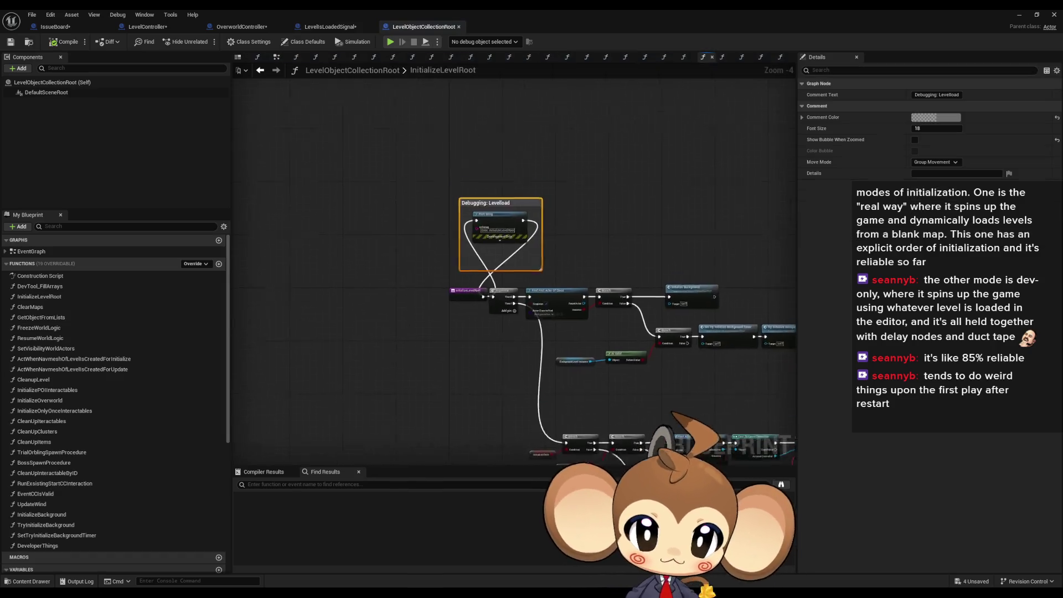
- In InitializeLevelRoot, remove the debug print, wire the event straight into the Branch, and delete the comment
scroll(488, 205, "up", 4)
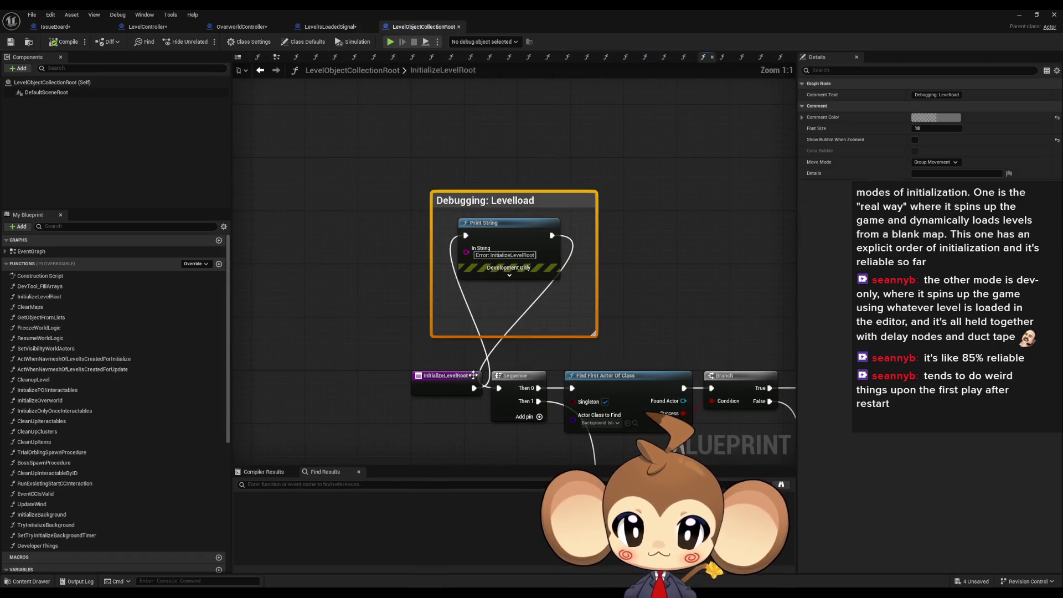
key("ctrl+x")
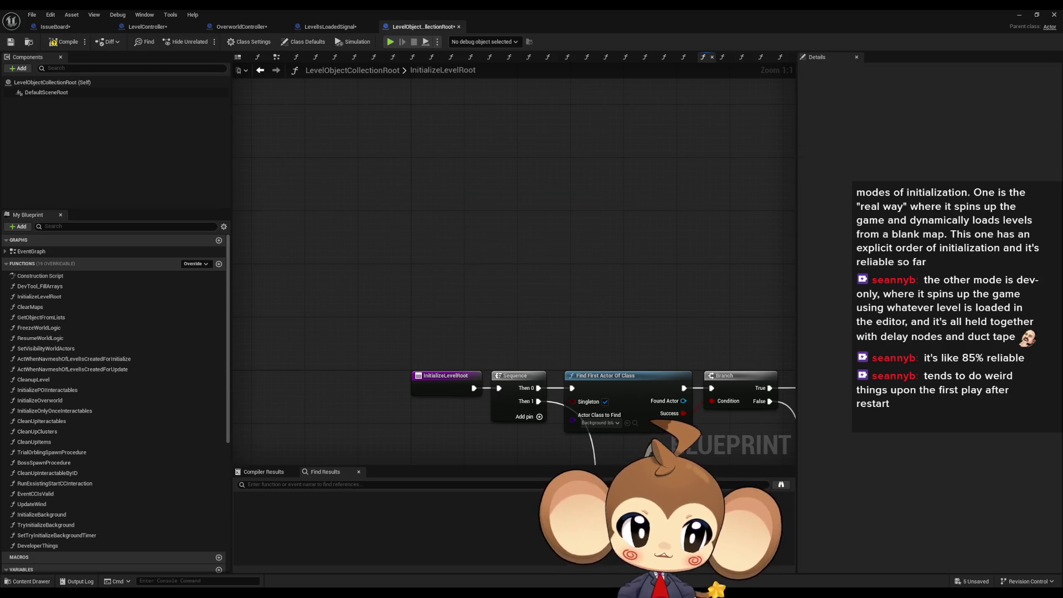
left_click_drag(458, 402, 563, 403)
left_click_drag(294, 141, 570, 349)
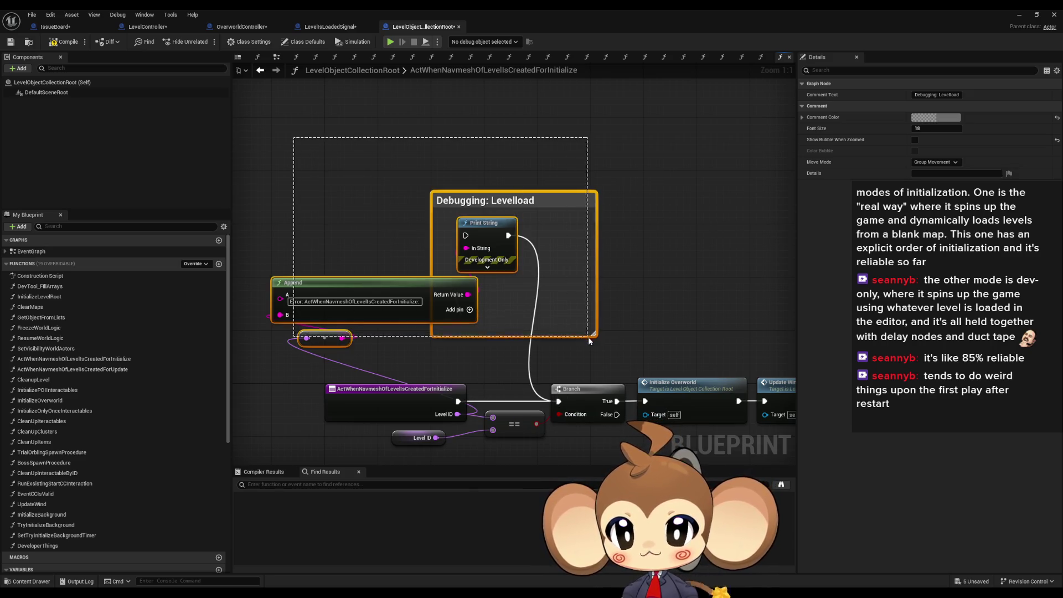
key("Delete")
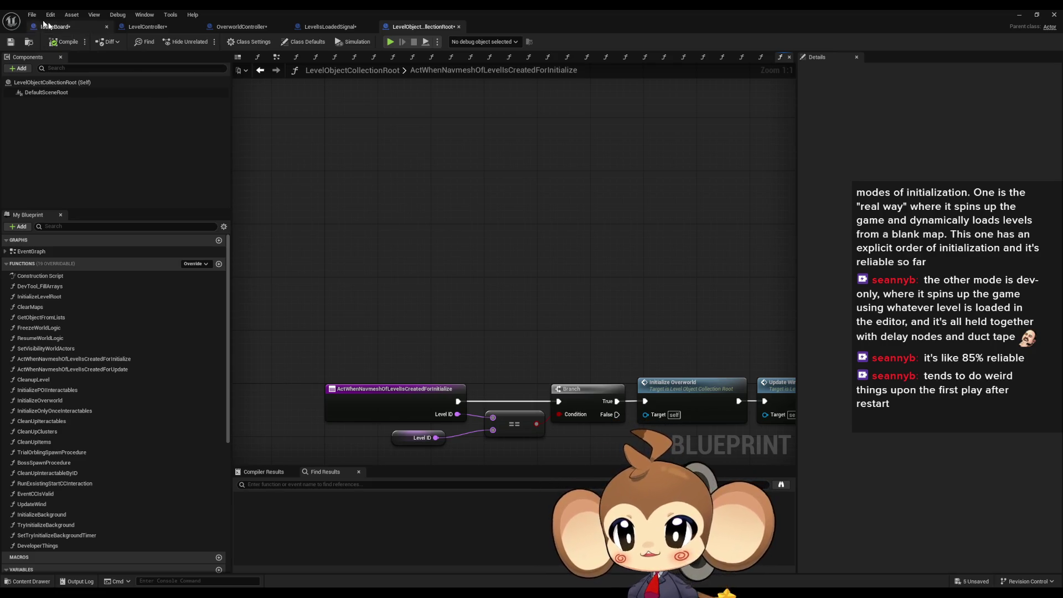
- Check the Save on Compile option in the Compile menu
left_click(84, 42)
mouse_move(120, 57)
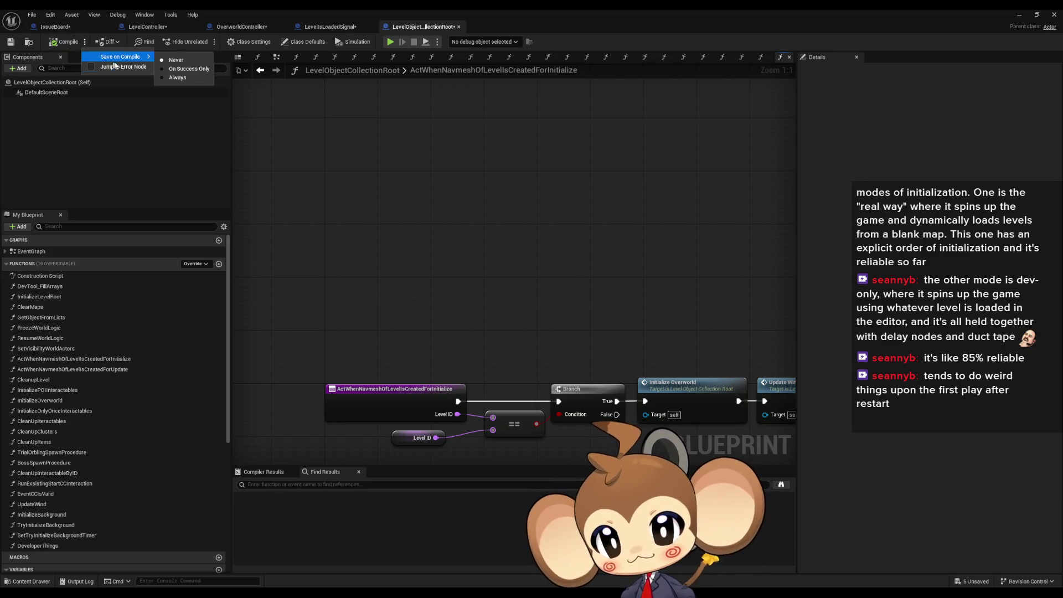
left_click(182, 71)
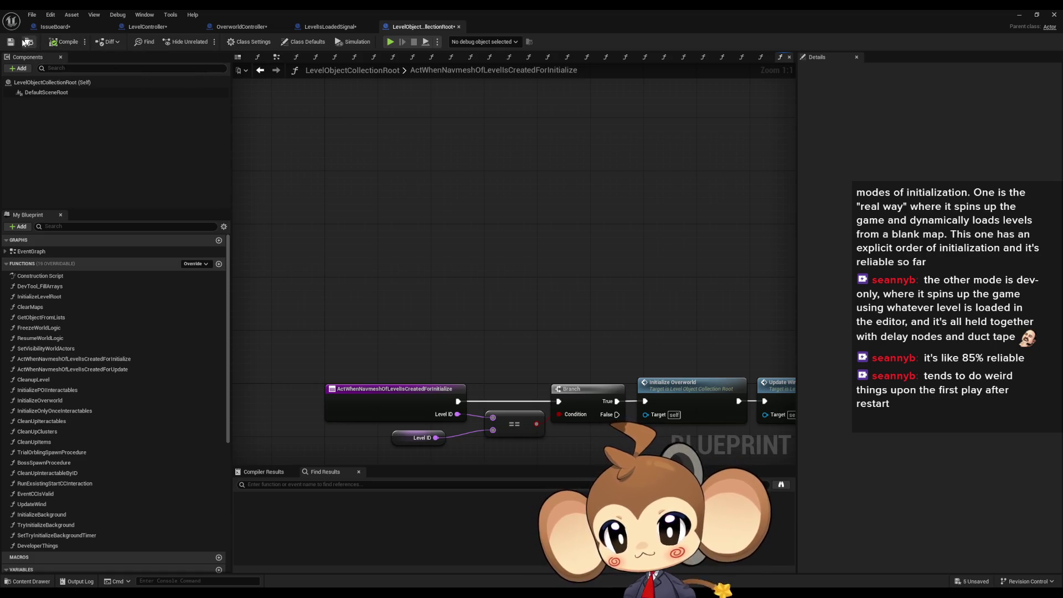
- Save all modified assets, switch to the IssueBoard Blueprint, and close the editor window
left_click(32, 15)
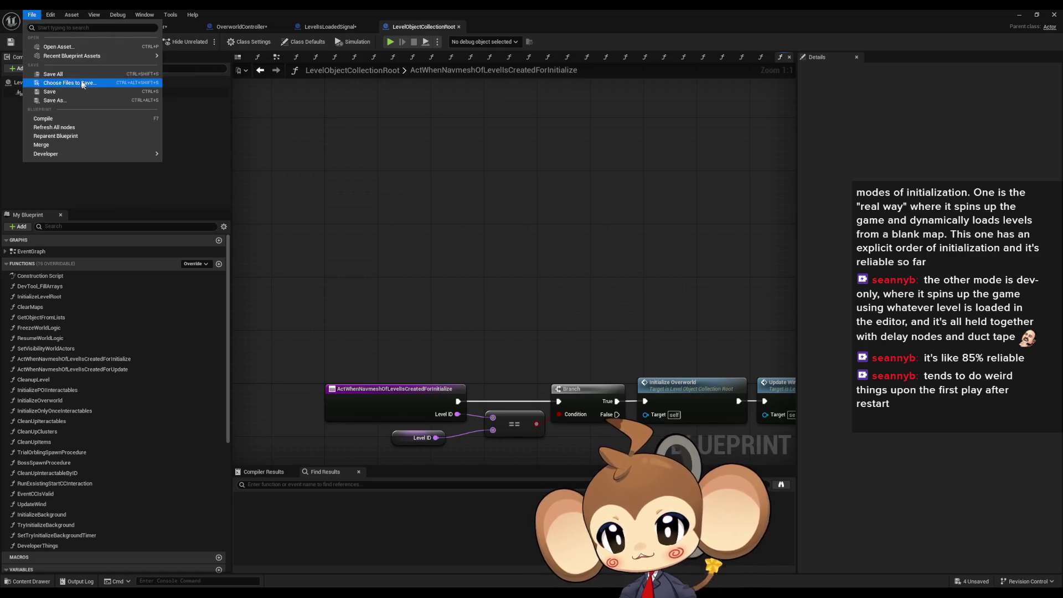
left_click(53, 74)
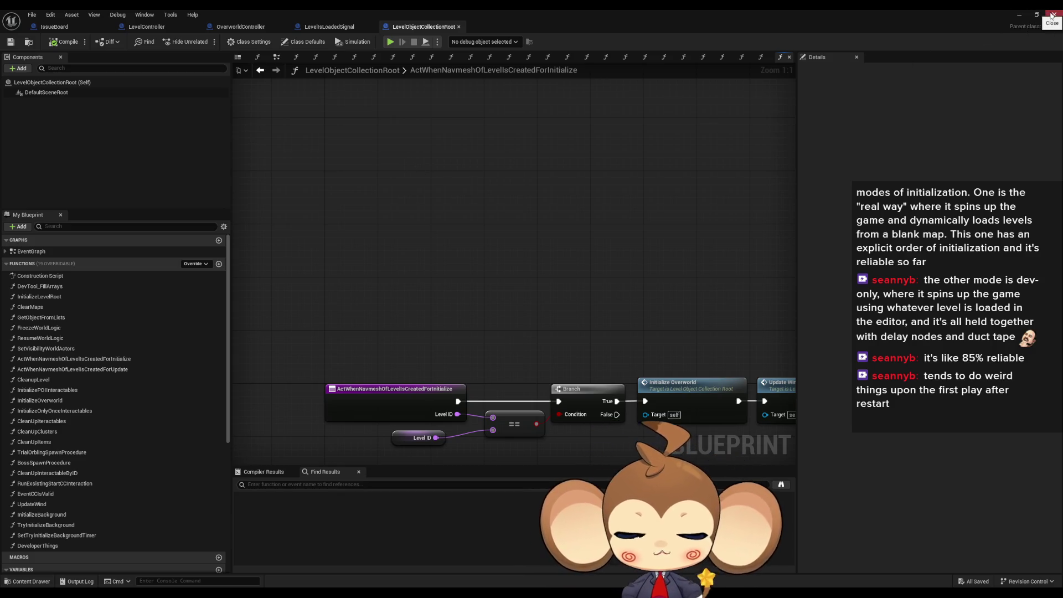
left_click(67, 27)
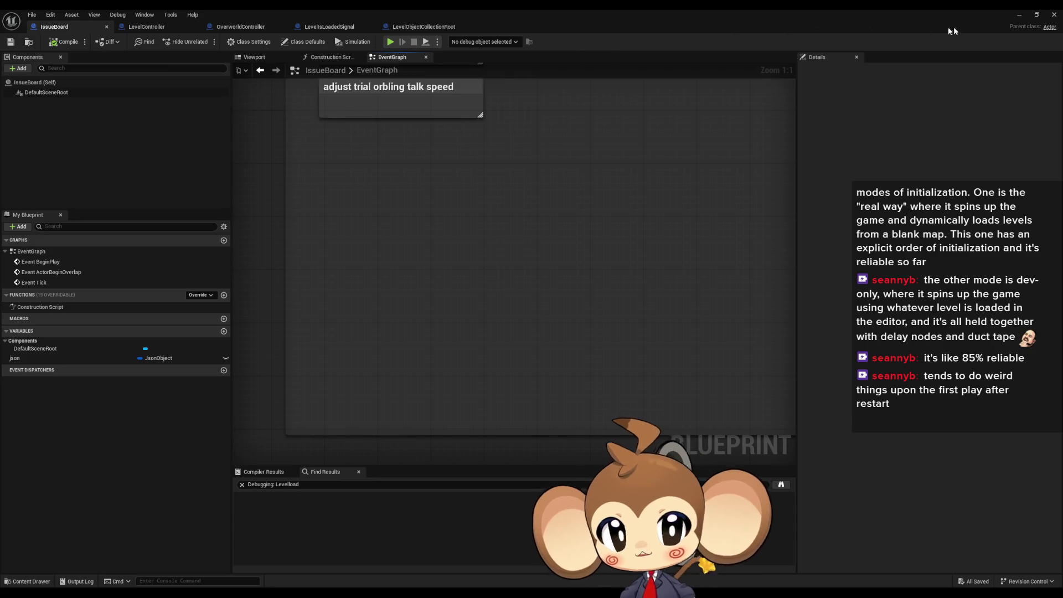
left_click(1054, 15)
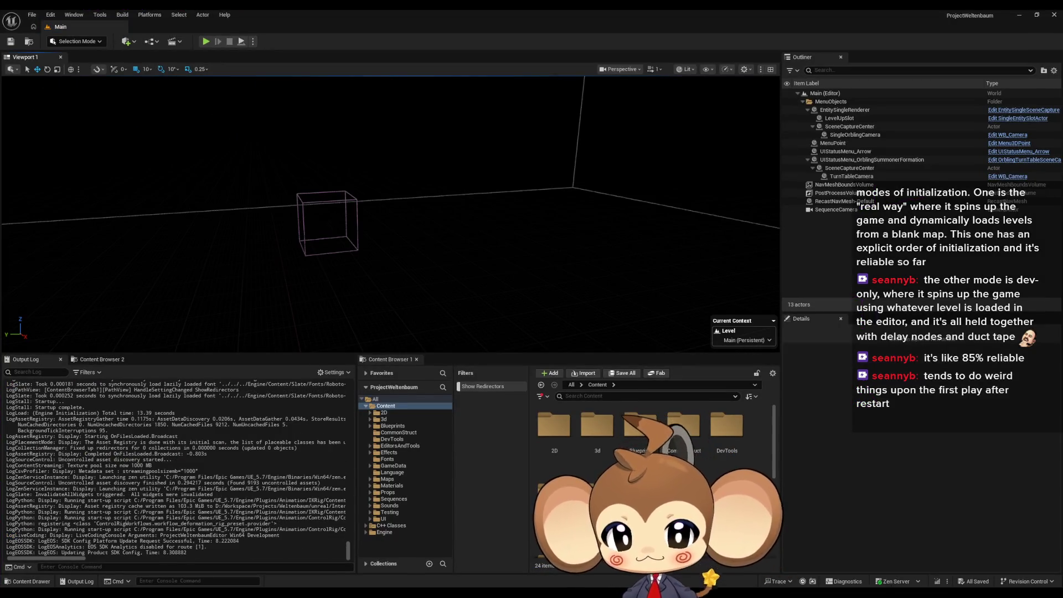
- Go to Platforms > Windows > Package Project to bring up the packaging output folder picker
left_click(31, 15)
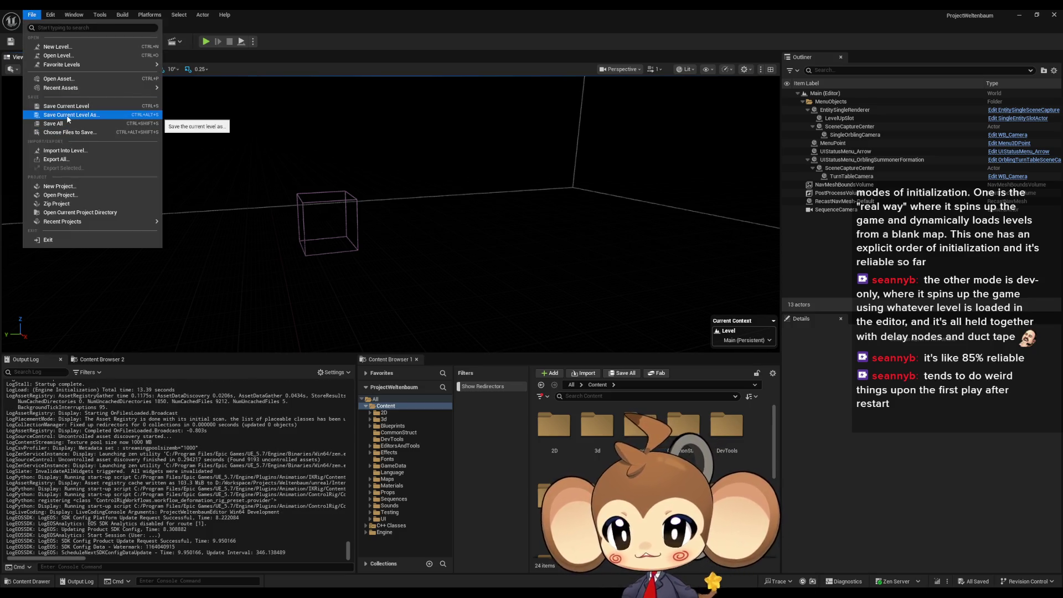
left_click(121, 14)
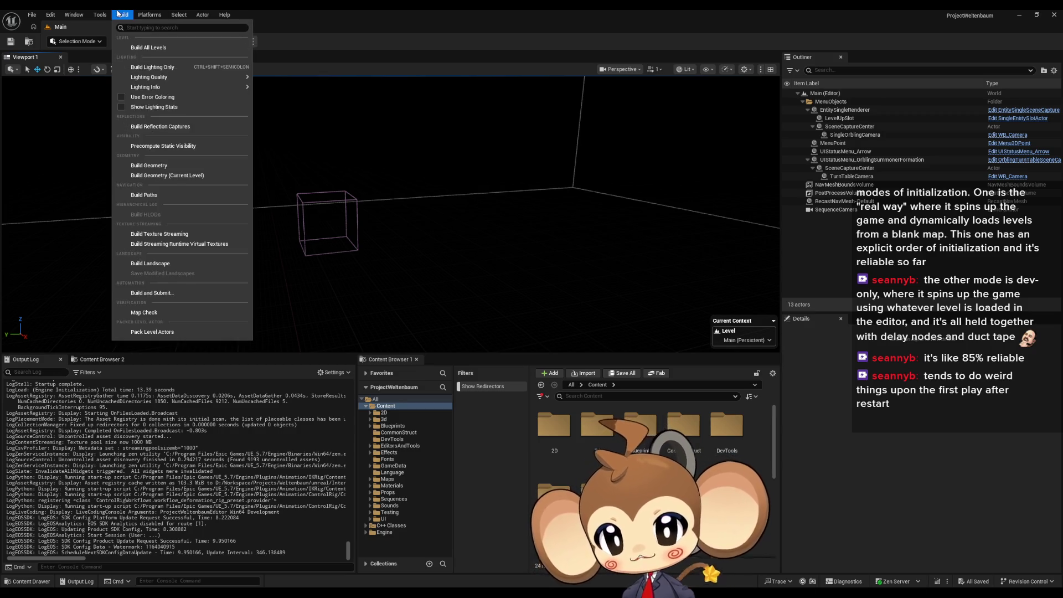
mouse_move(148, 20)
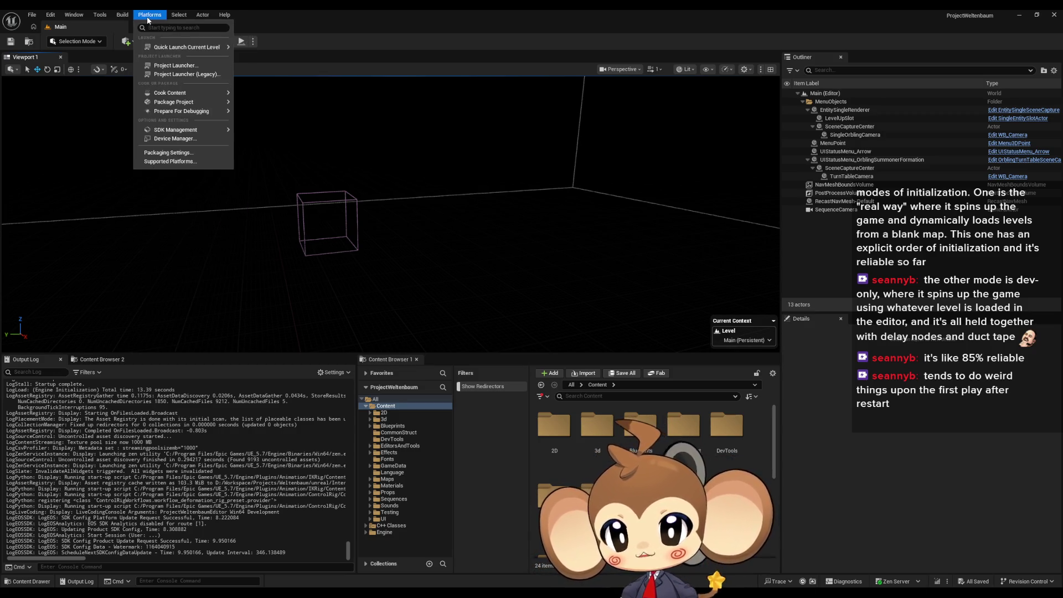
mouse_move(173, 103)
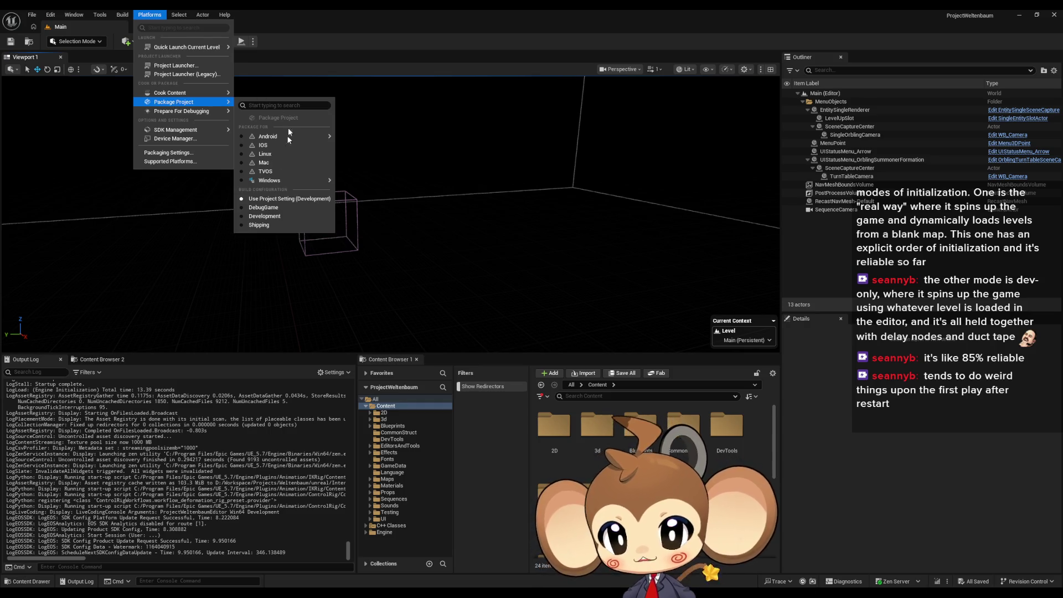
mouse_move(242, 181)
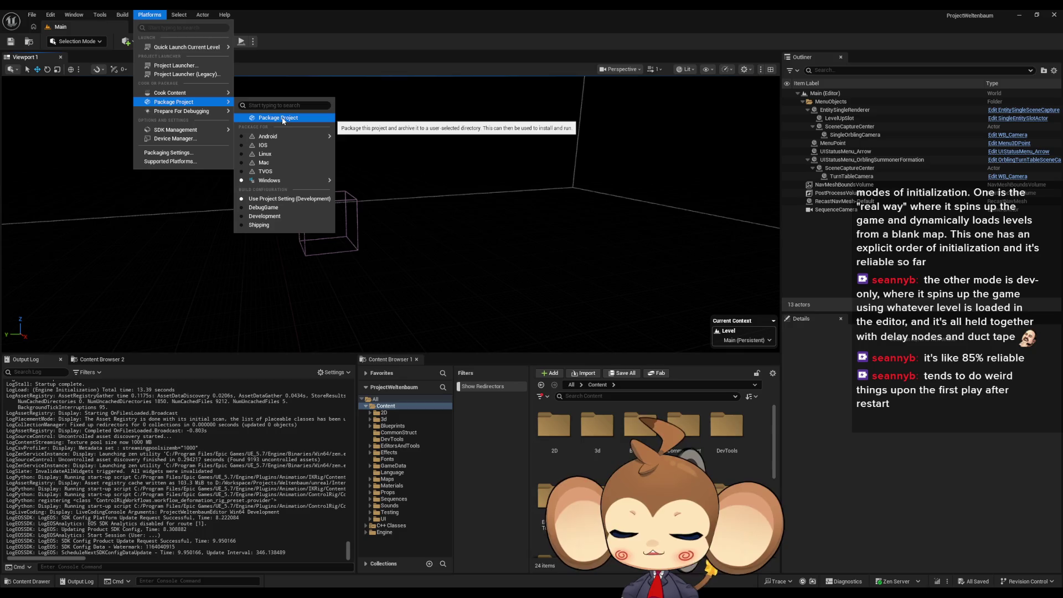
mouse_move(255, 139)
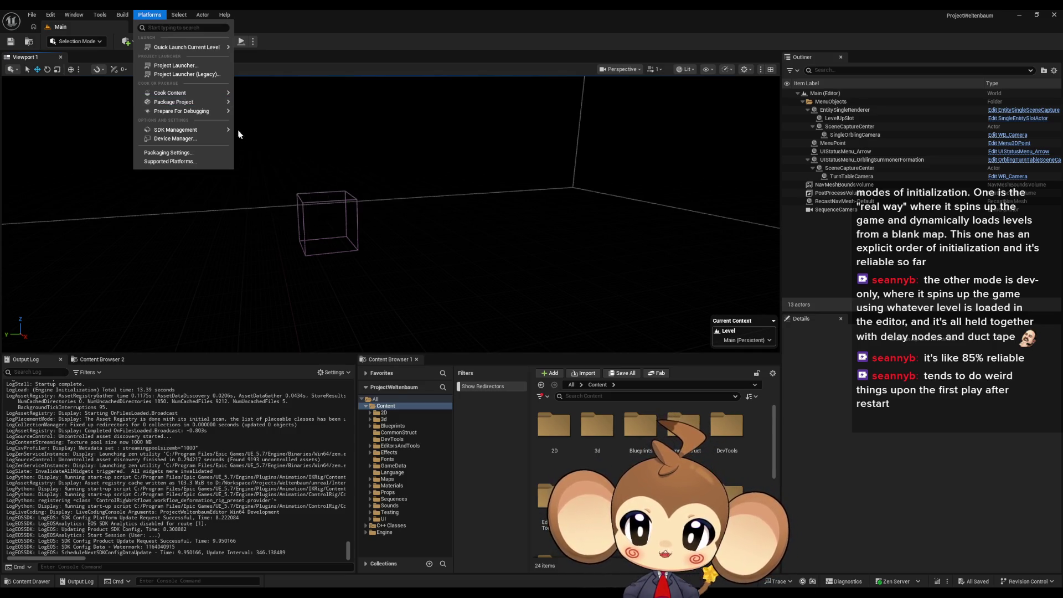
mouse_move(202, 102)
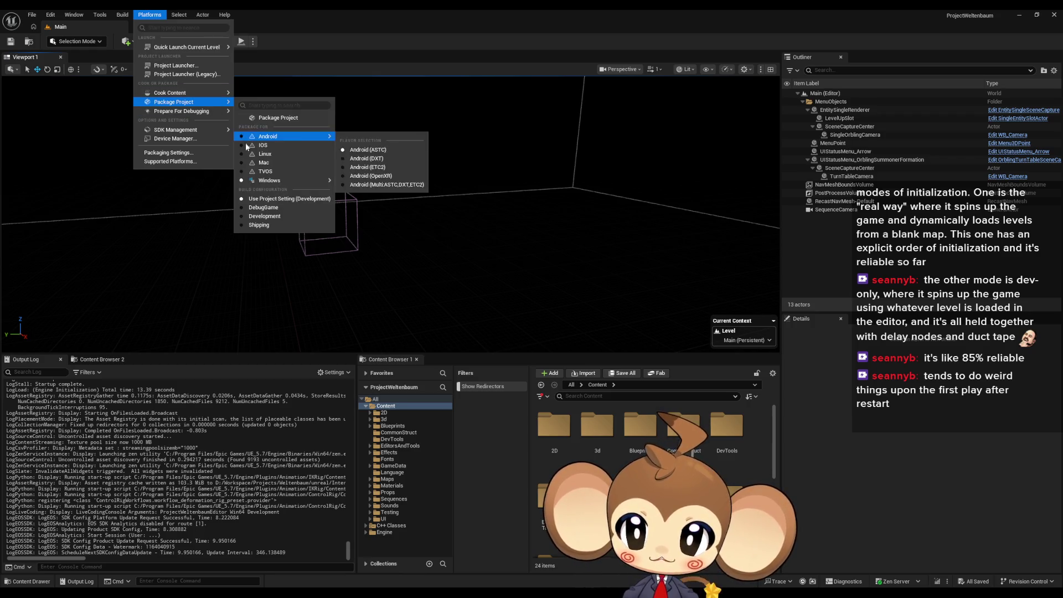
mouse_move(246, 185)
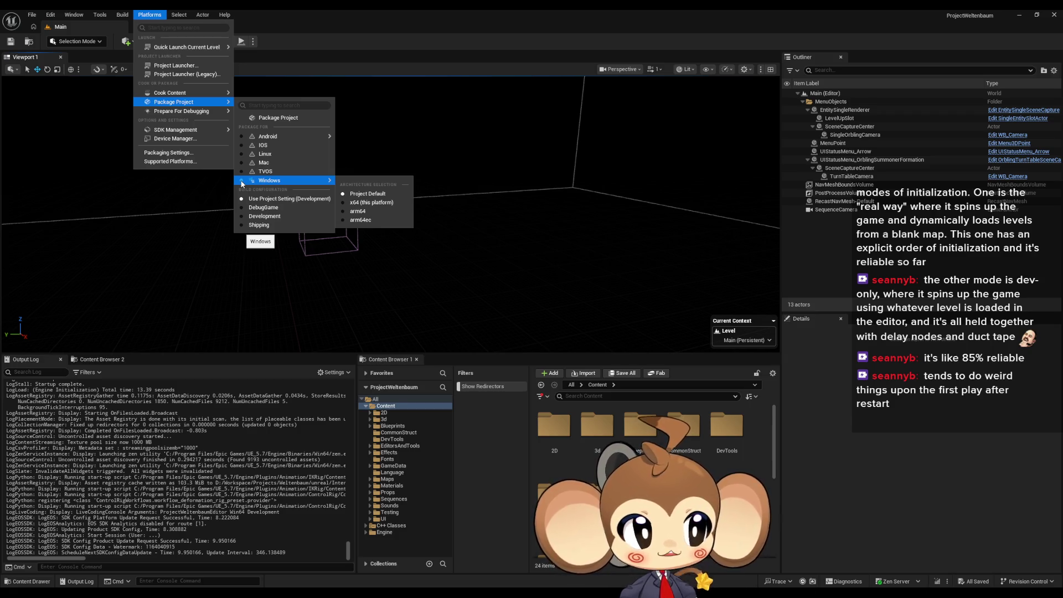
left_click(267, 119)
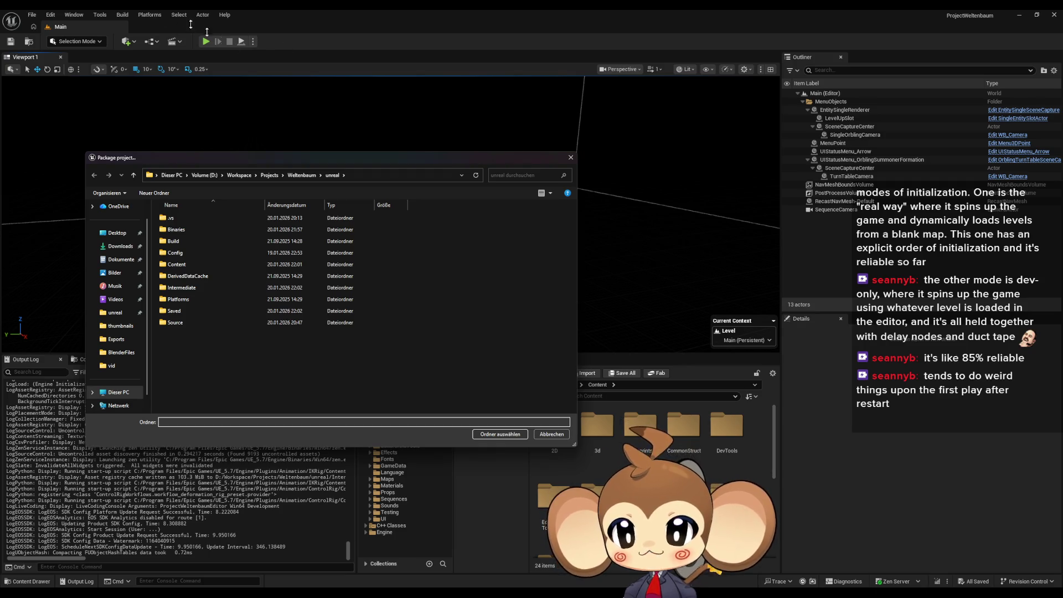
left_click(312, 178)
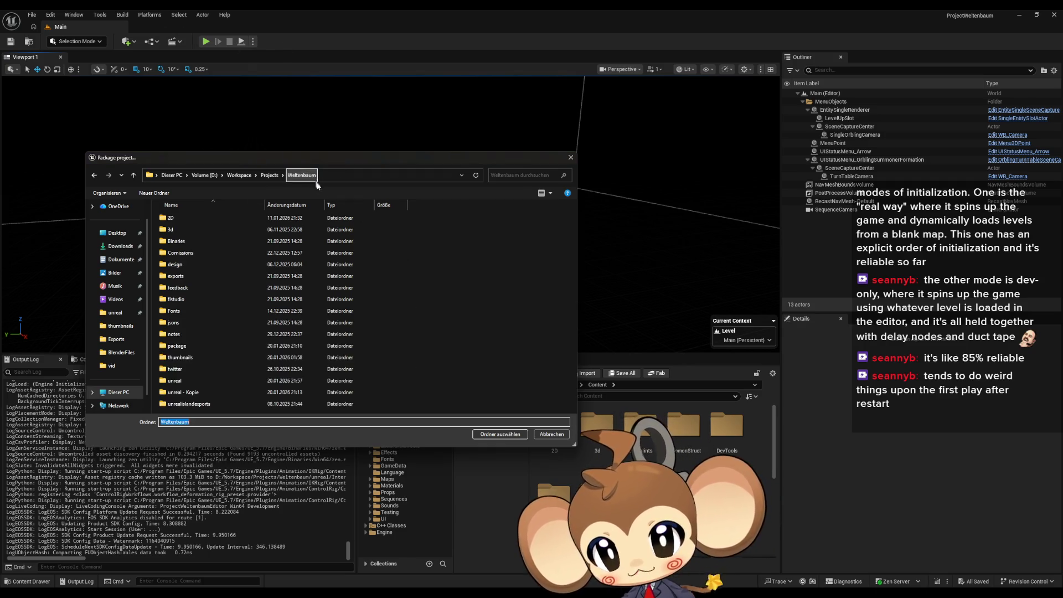
double_click(215, 344)
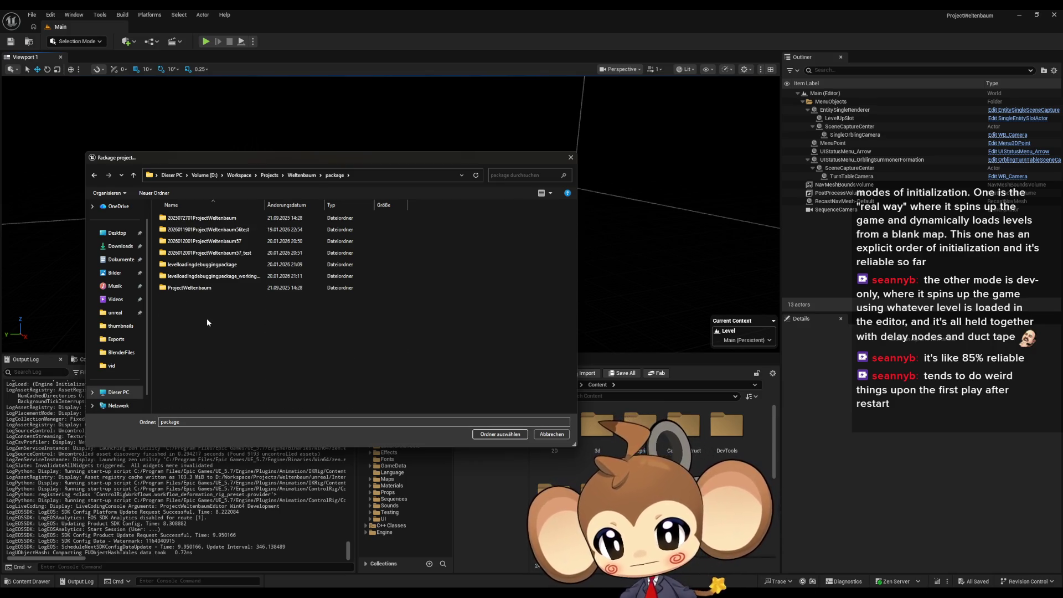
left_click(216, 242)
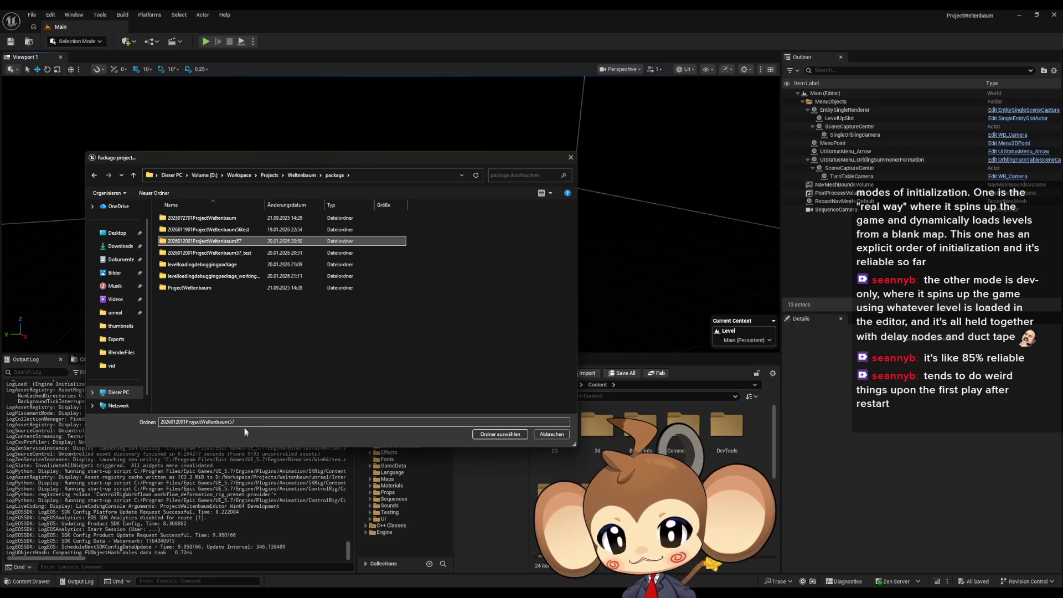
left_click(188, 421)
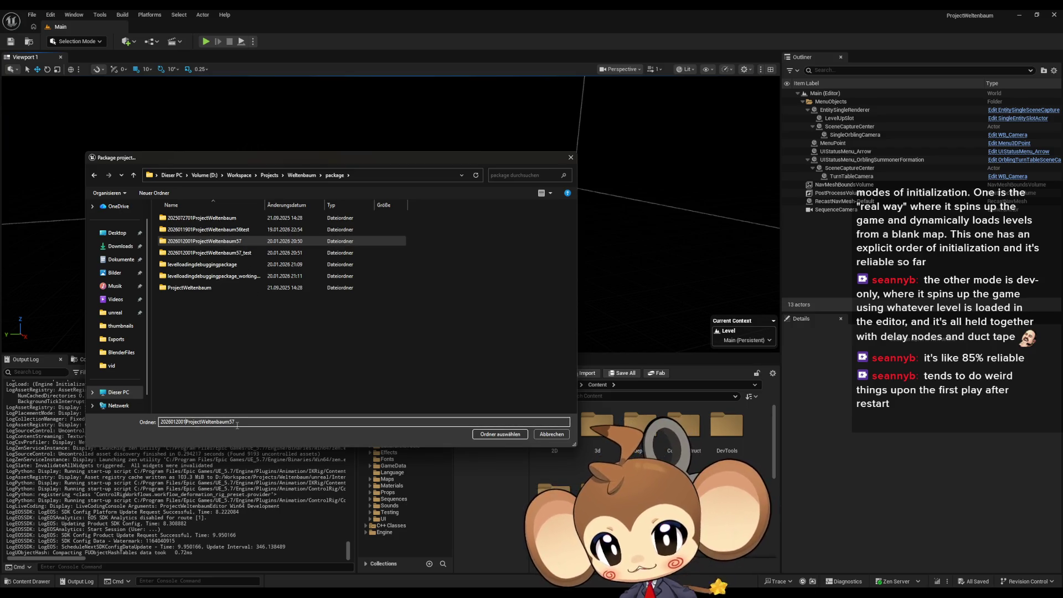
key("BackSpace")
type("2")
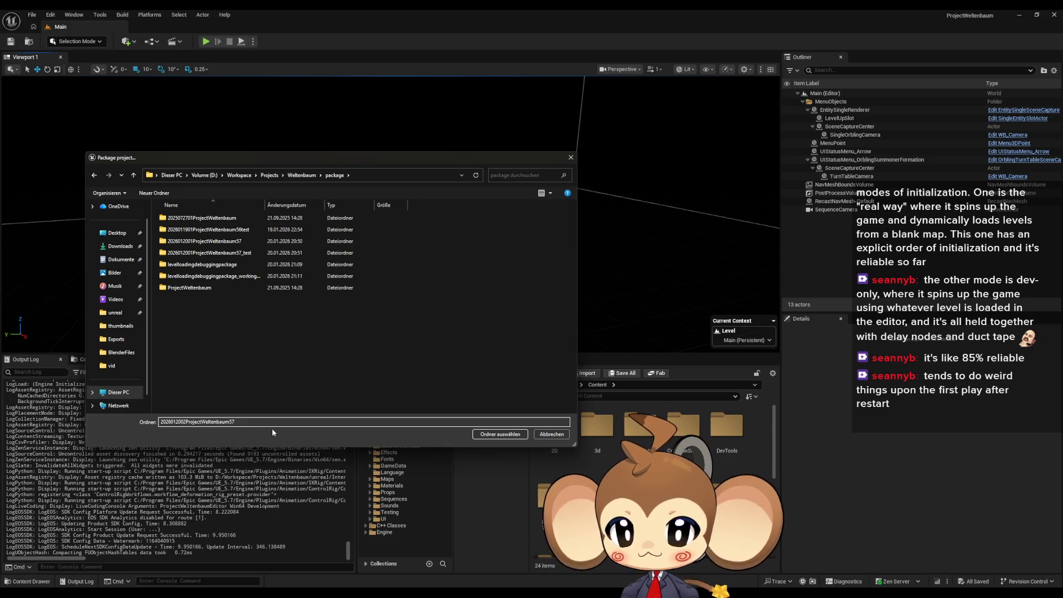
left_click(500, 434)
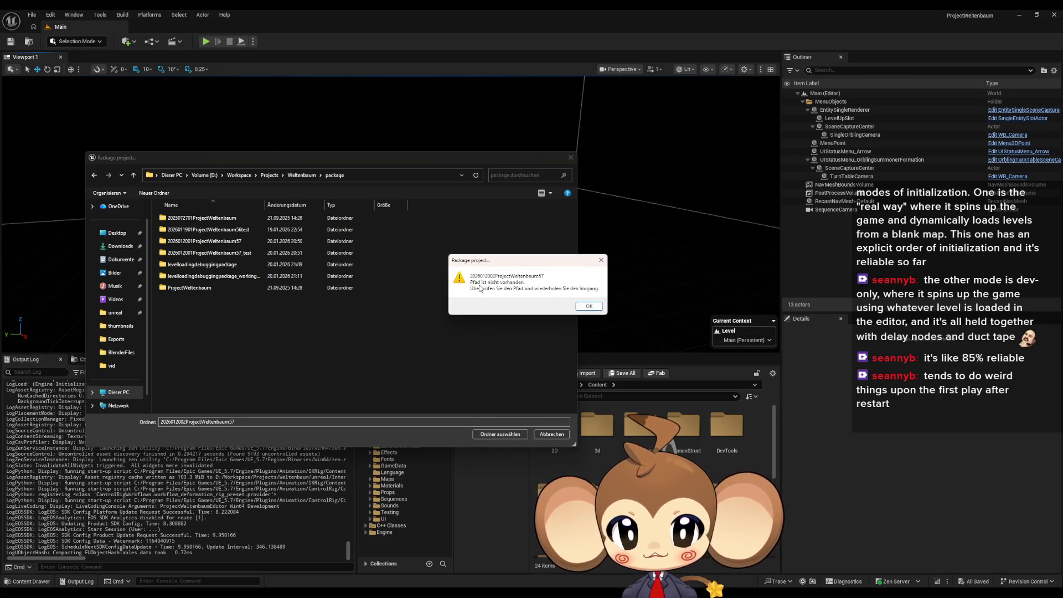
left_click(589, 306)
left_click(238, 242)
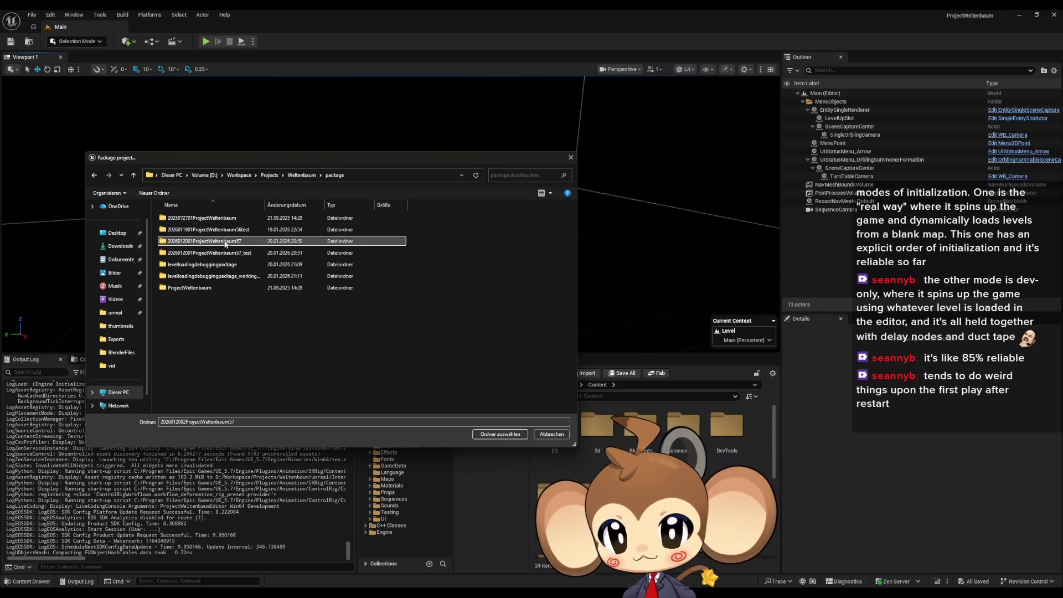
right_click(224, 322)
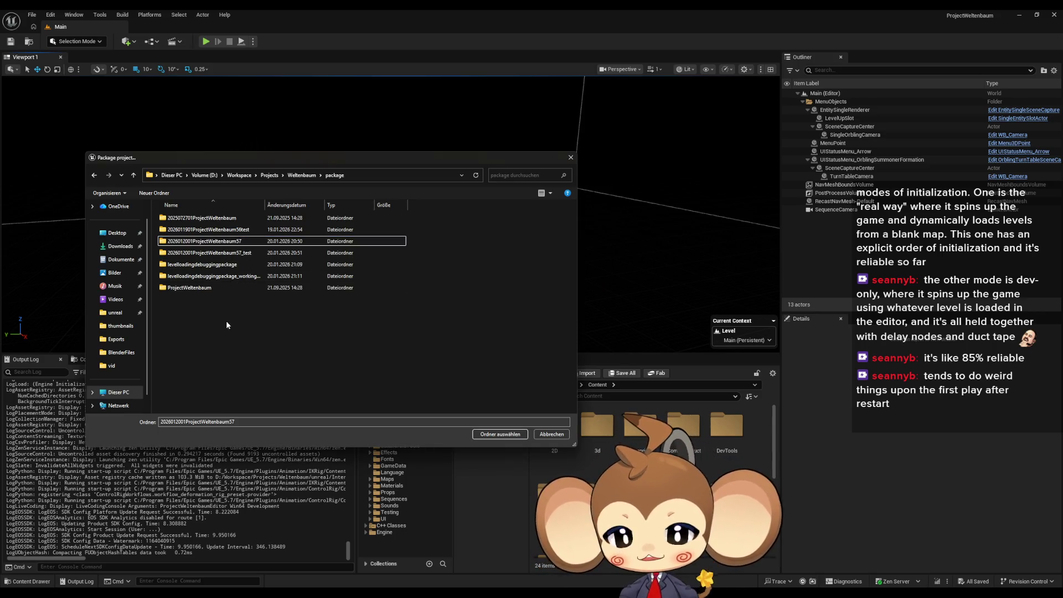
mouse_move(285, 422)
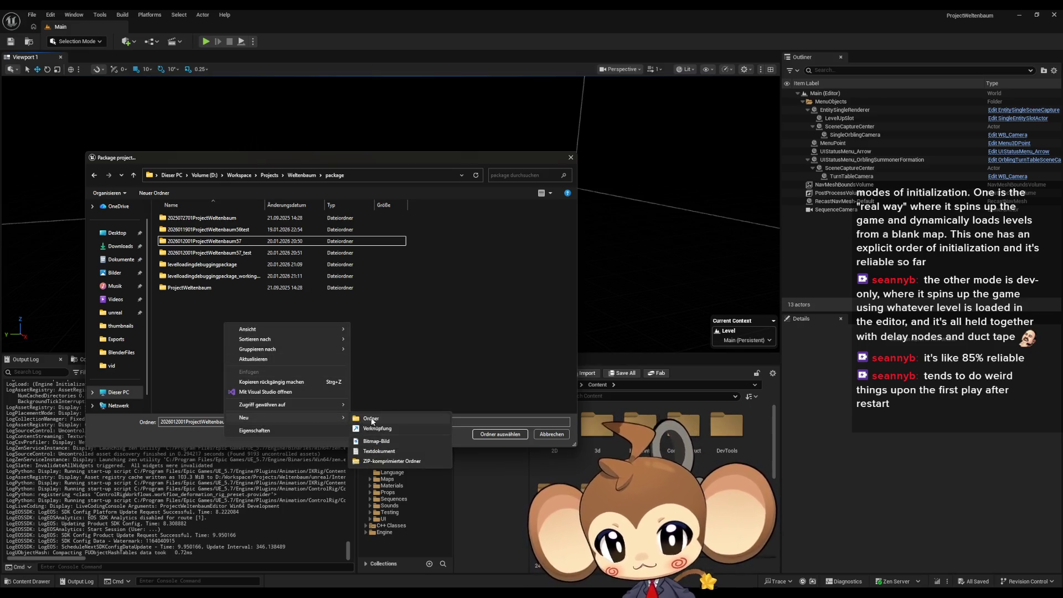
left_click(355, 414)
key("ctrl+v")
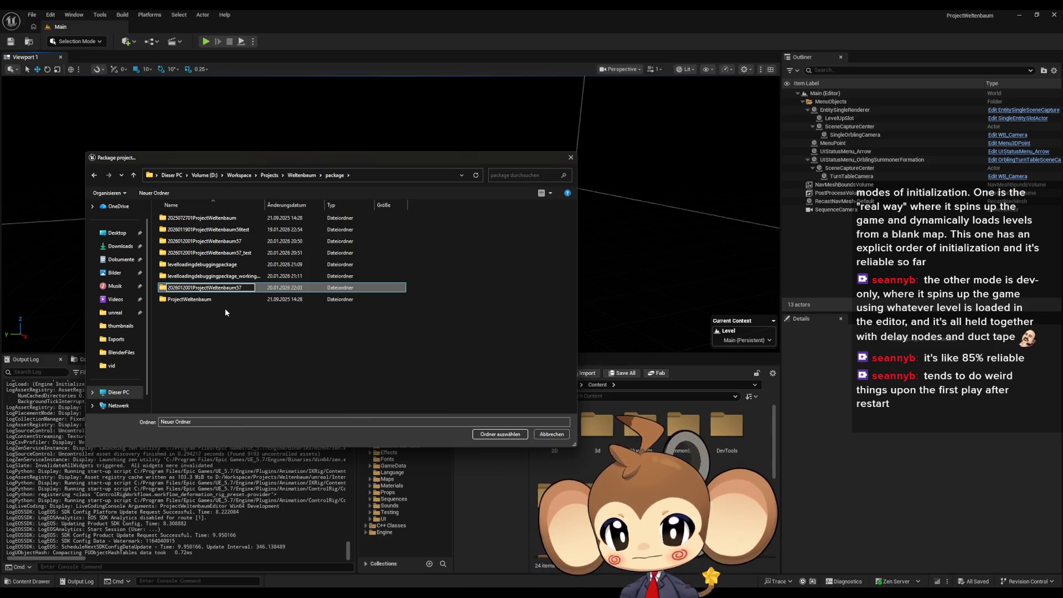
key("BackSpace")
type("2")
key("Return")
double_click(218, 266)
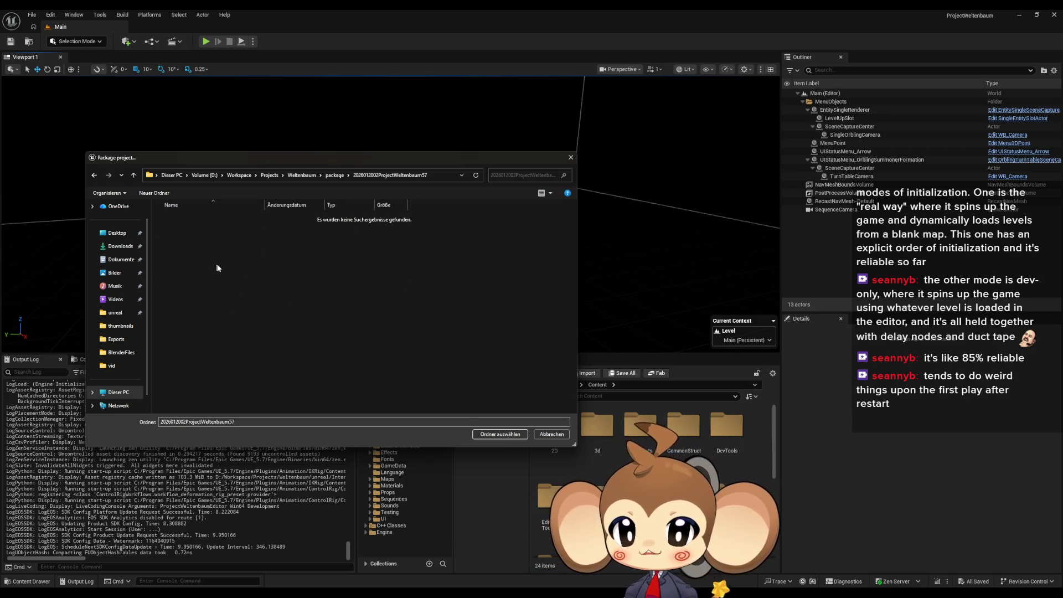
left_click(488, 433)
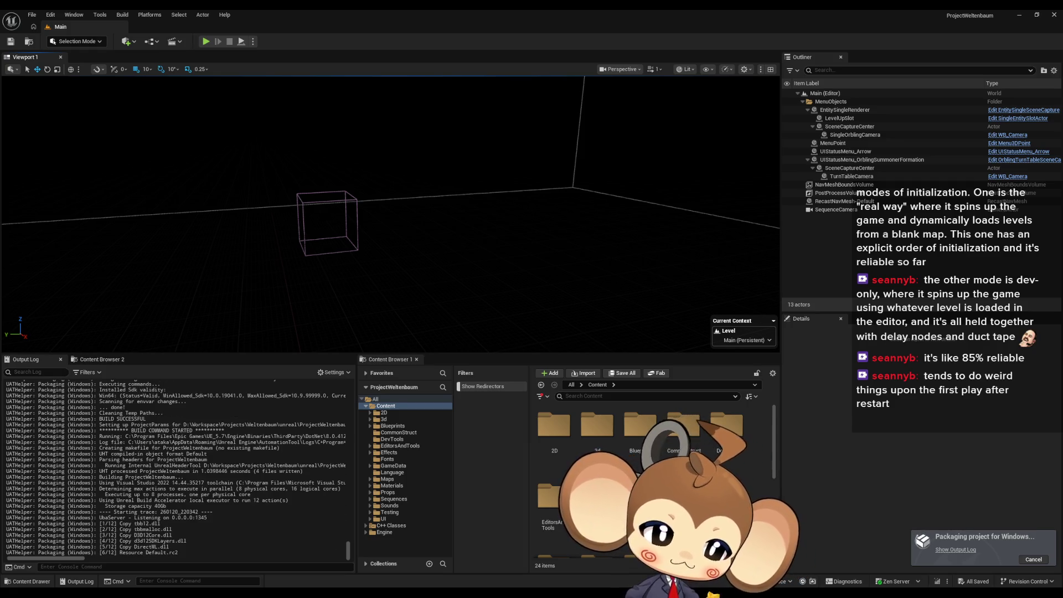
- Wait for BUILD SUCCESSFUL, then launch the packaged game into its black full-screen window
left_click(914, 440)
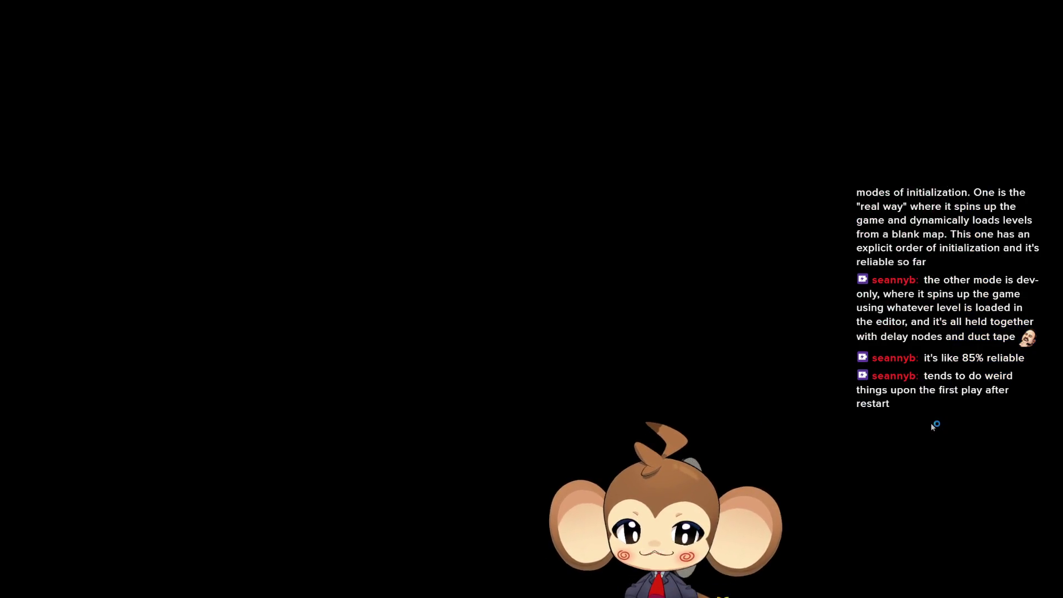
- Allow network access, skip the splash screen and start a New Game
left_click(487, 373)
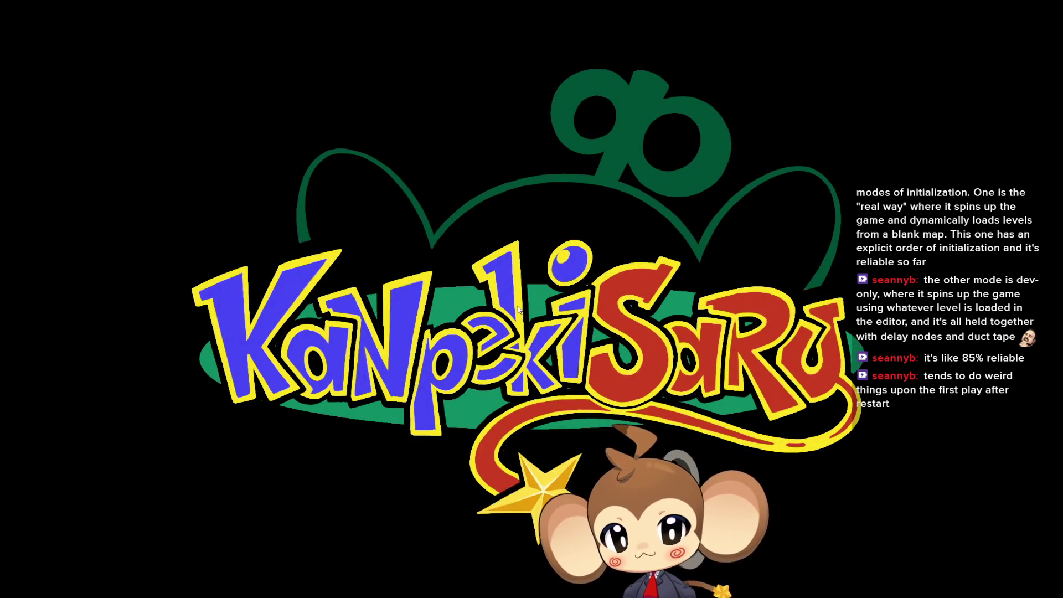
left_click(499, 324)
left_click(254, 445)
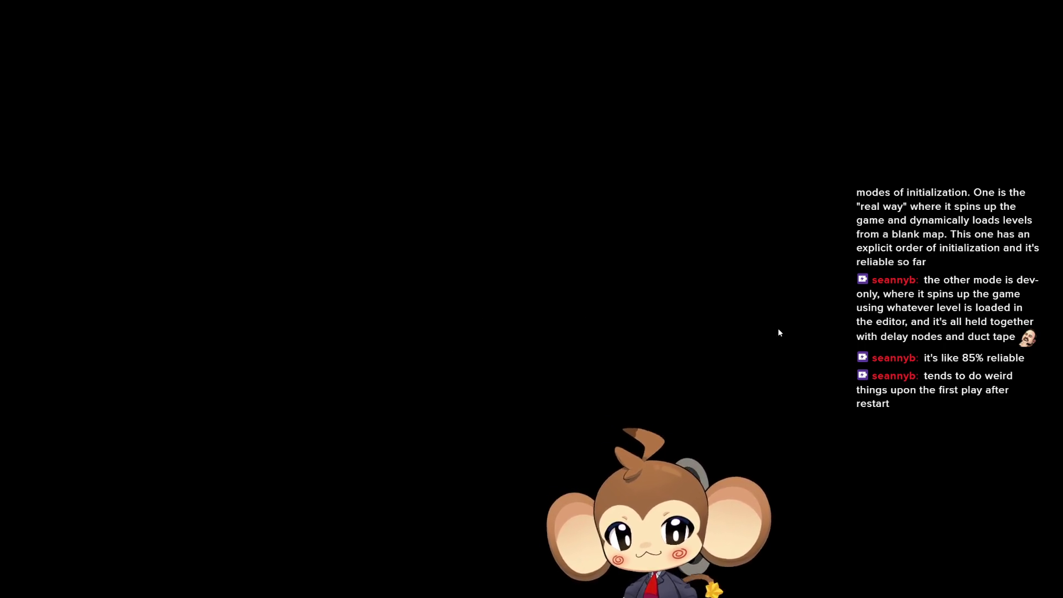
- Run the character up the temple steps, across the temple room and through the far doorway
key("w")
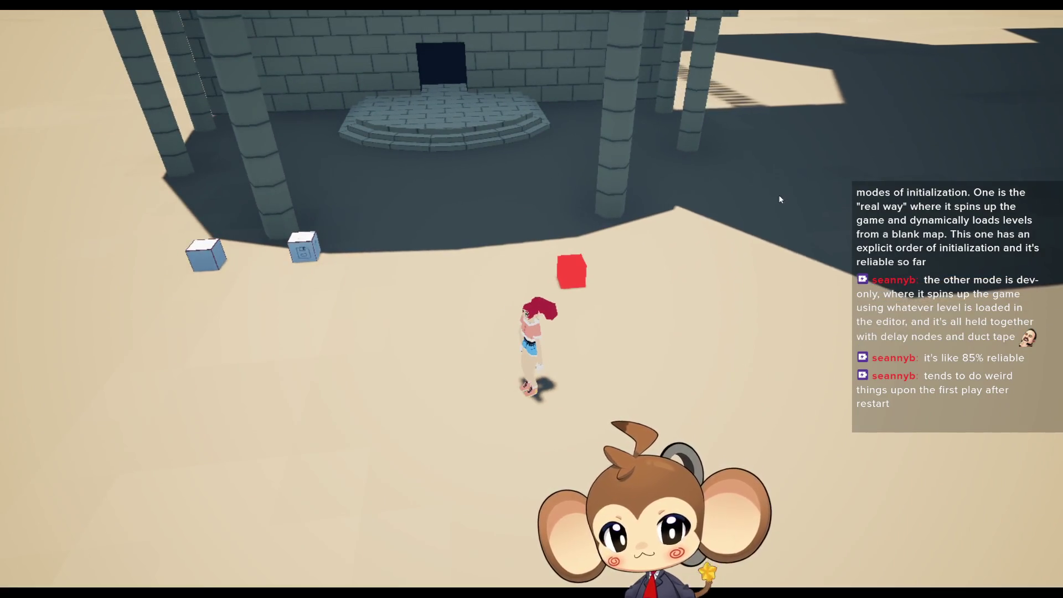
key("w")
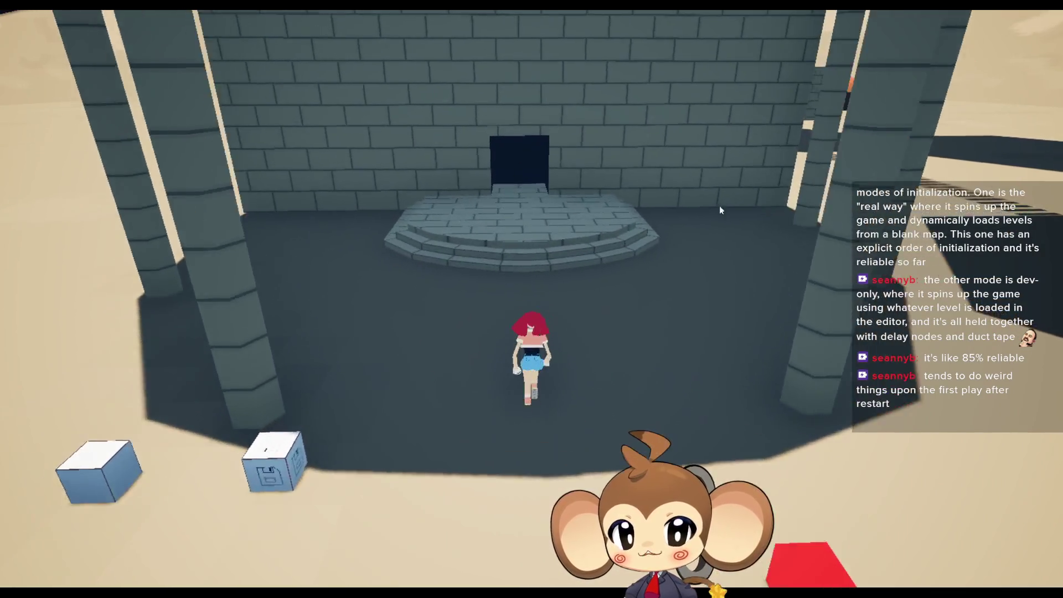
key("w")
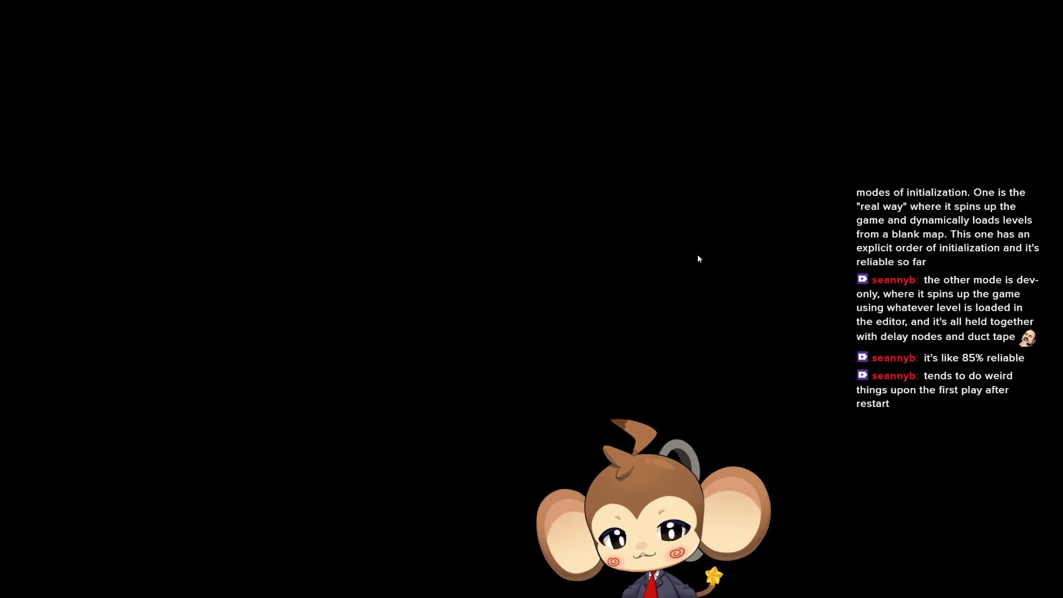
key("d")
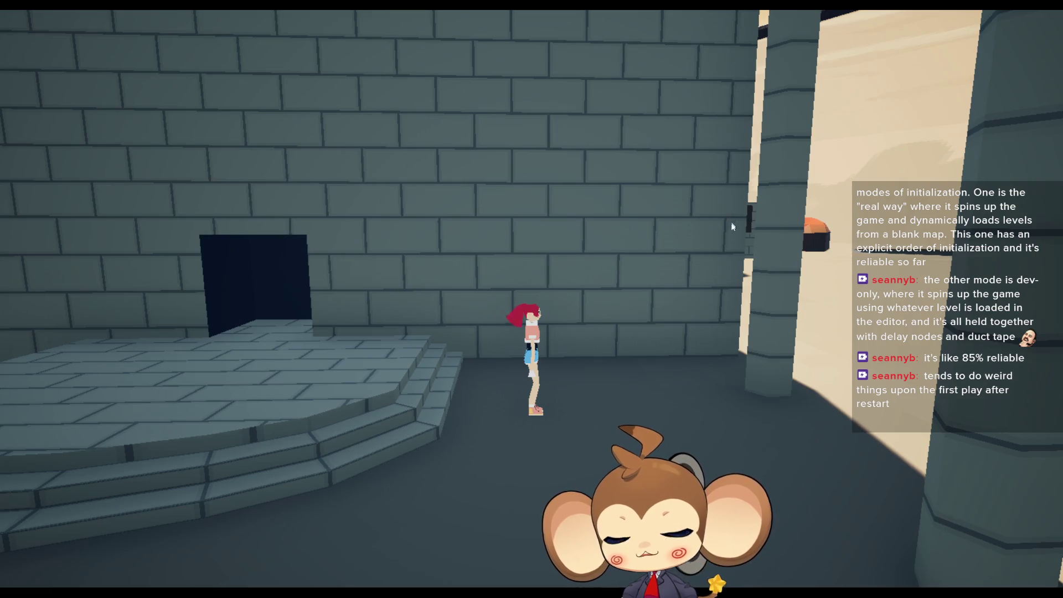
key("a")
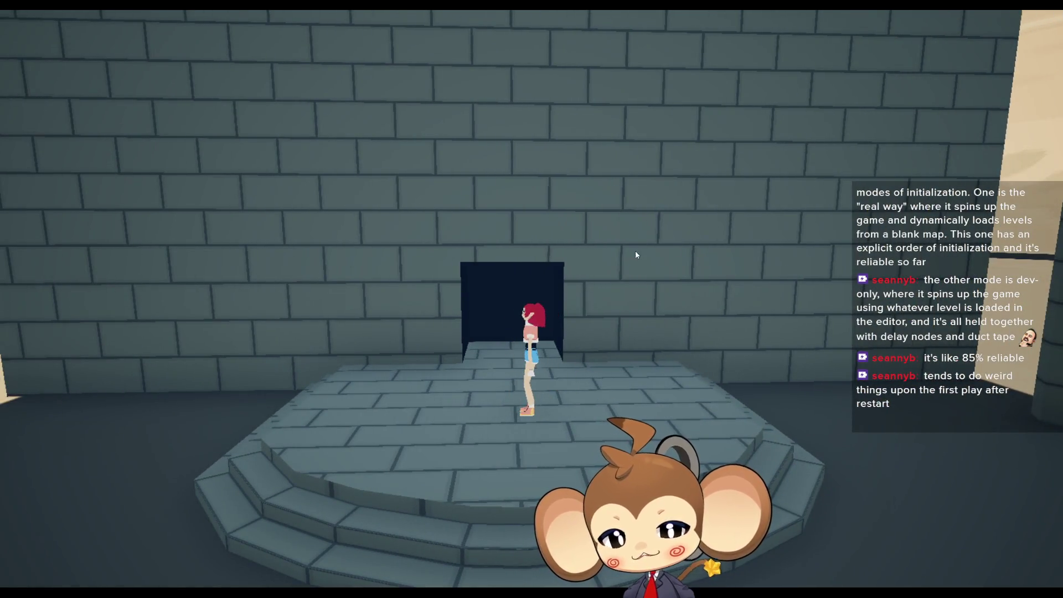
key("e")
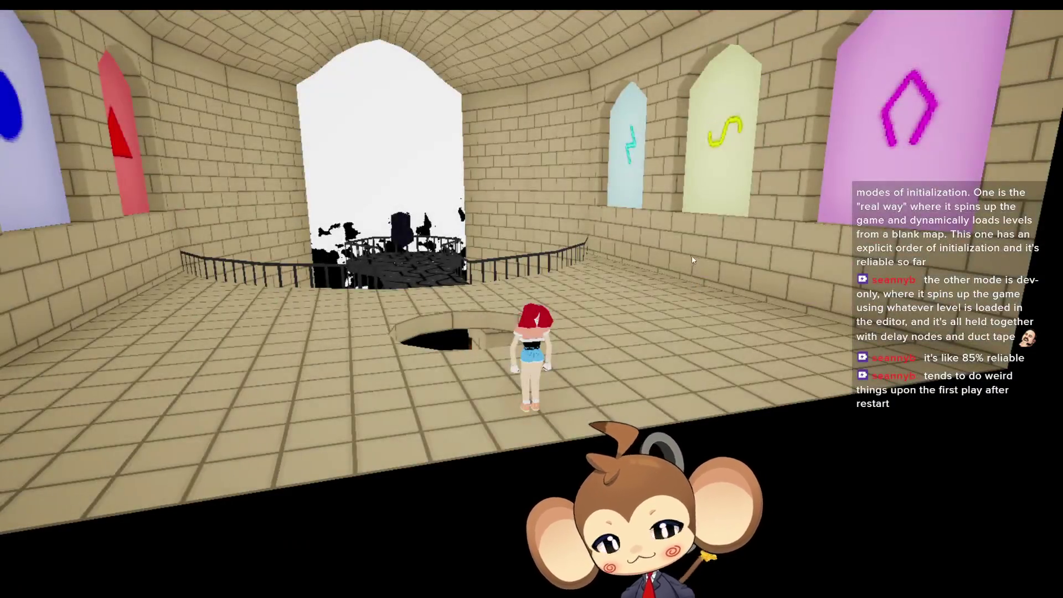
- Cross the tower floor, drop into the hexagonal pit and walk into the walkway's black doorway
key("a")
key("w")
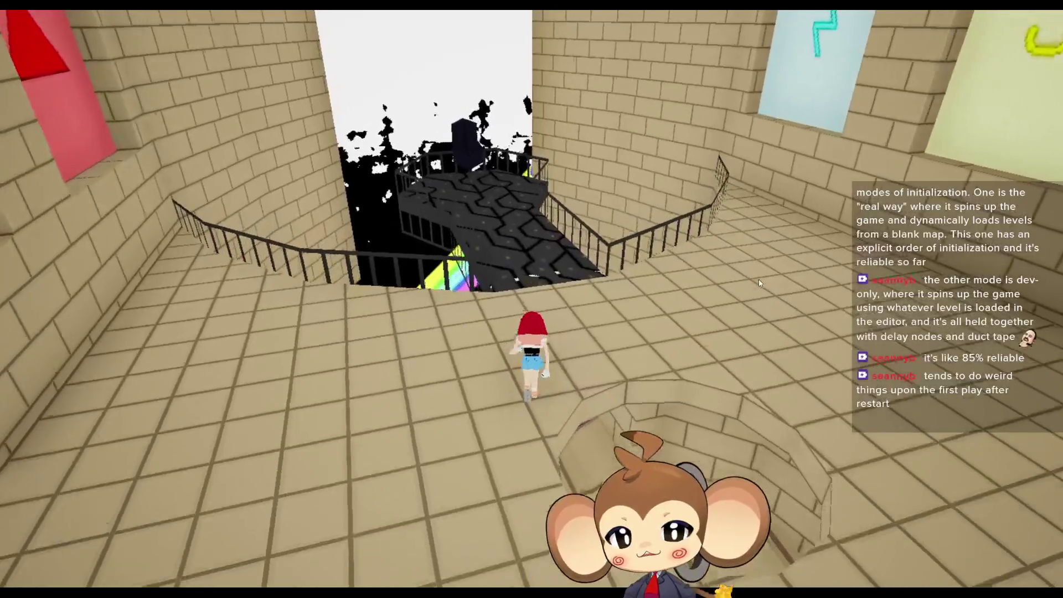
key("w")
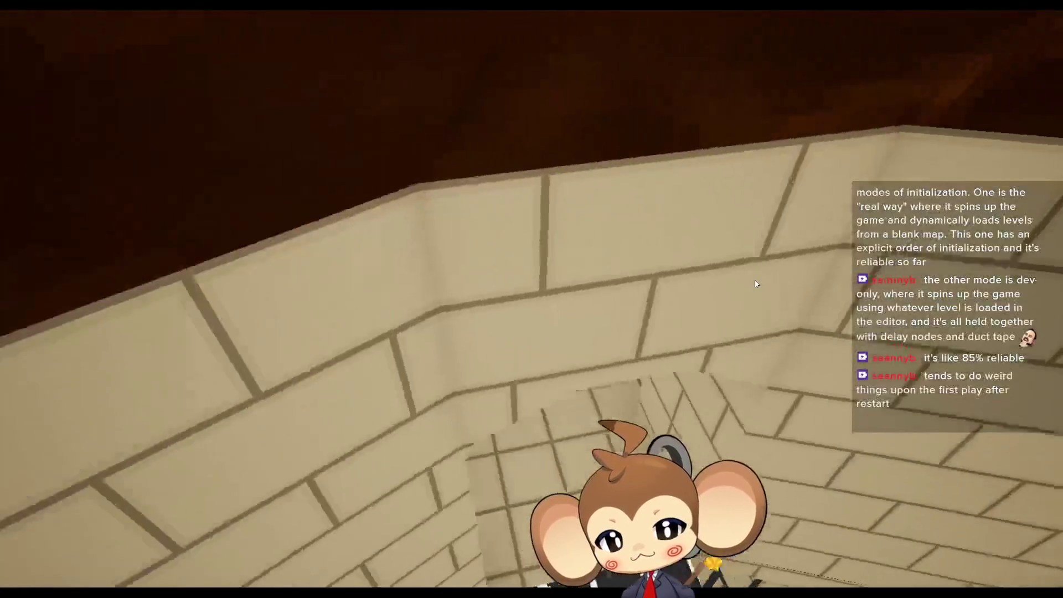
key("w")
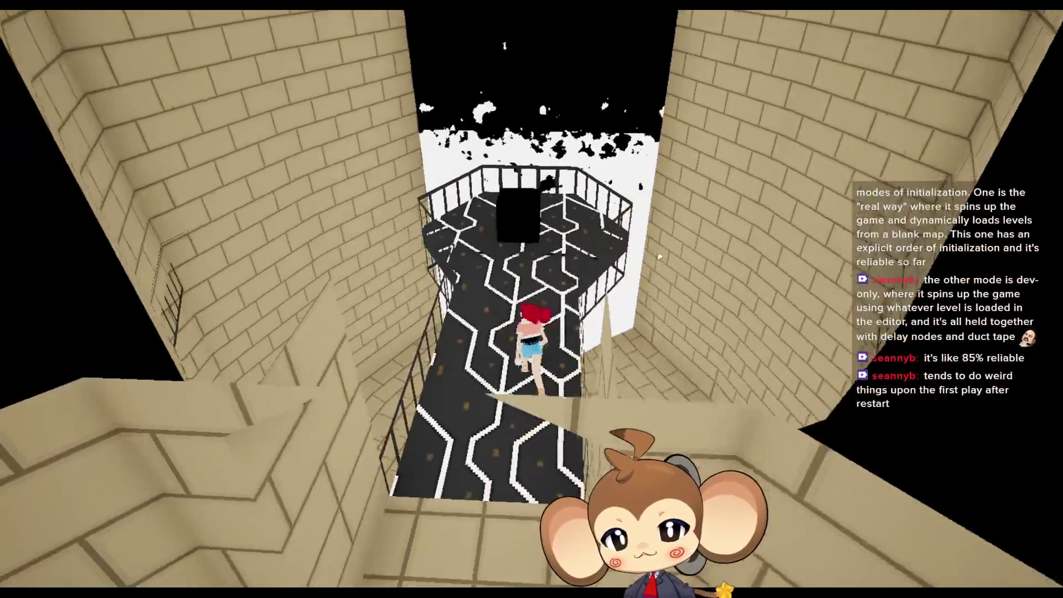
key("w")
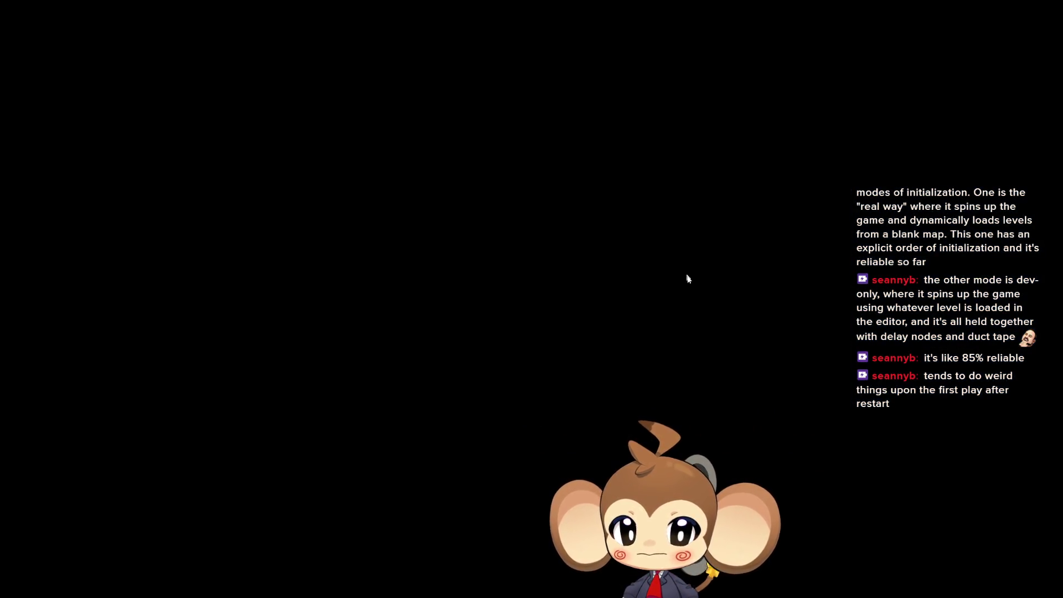
- Run along the island path, turning right and orbiting the camera to overlook the fields
key("w")
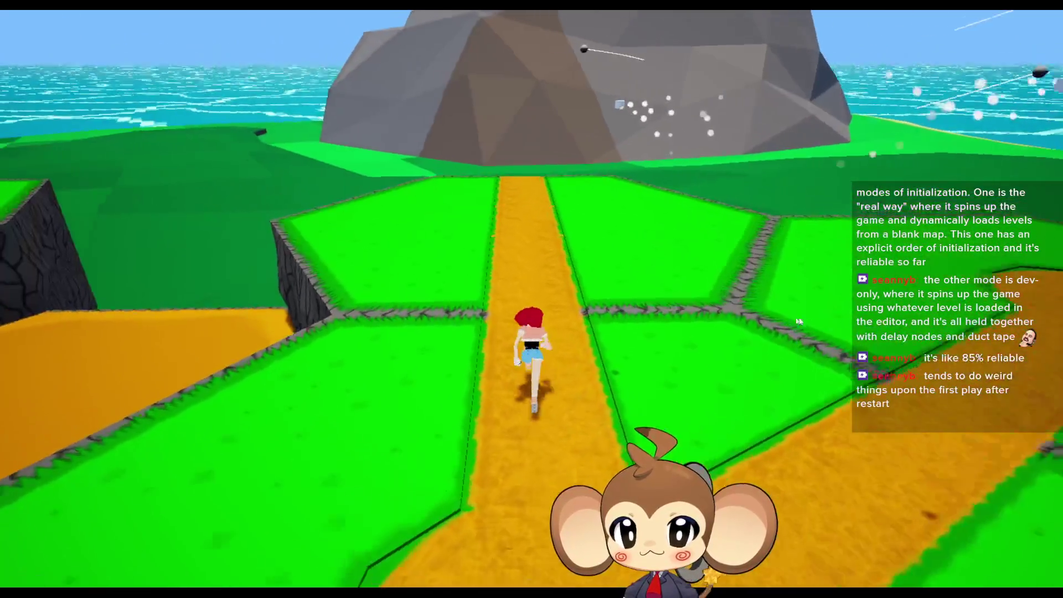
key("d")
left_click_drag(286, 300, 272, 147)
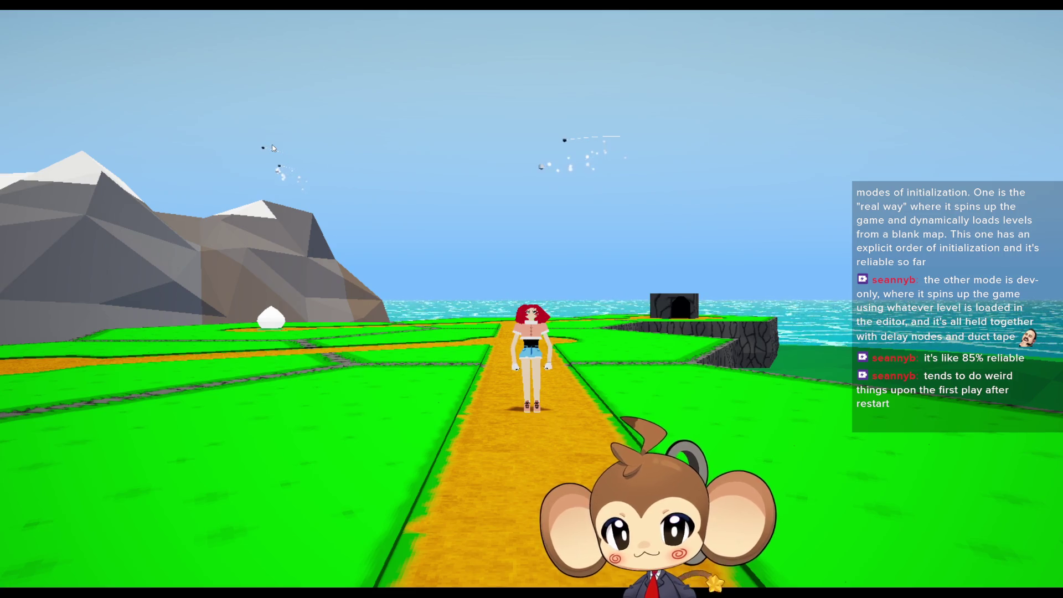
mouse_move(417, 183)
left_mouse_down()
mouse_move(487, 222)
mouse_move(636, 244)
left_mouse_up()
key("w")
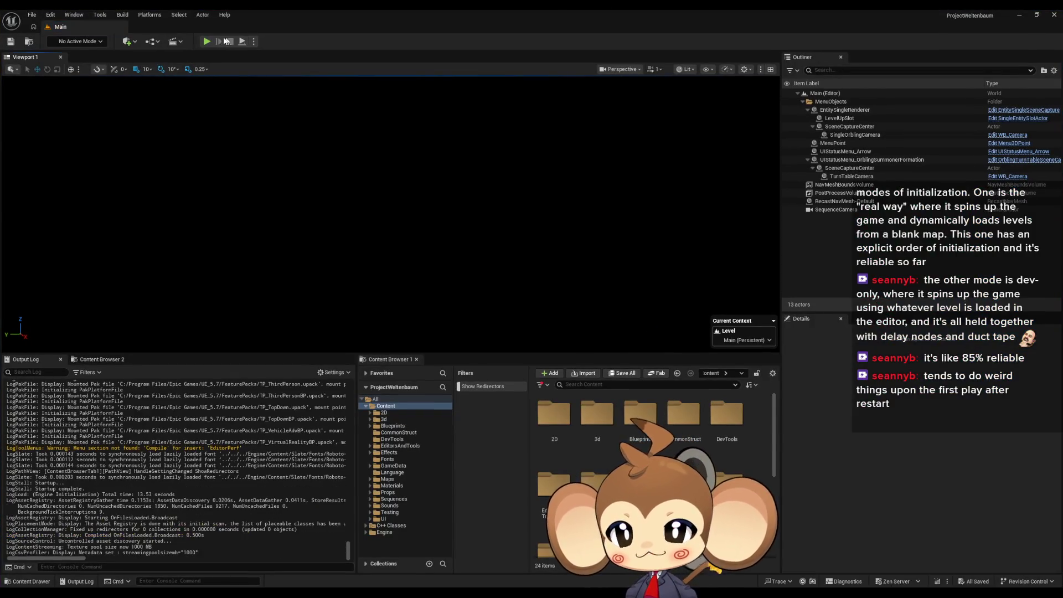
- Start Play in the editor with a New Game and run the character right and forward along the path
left_click(206, 41)
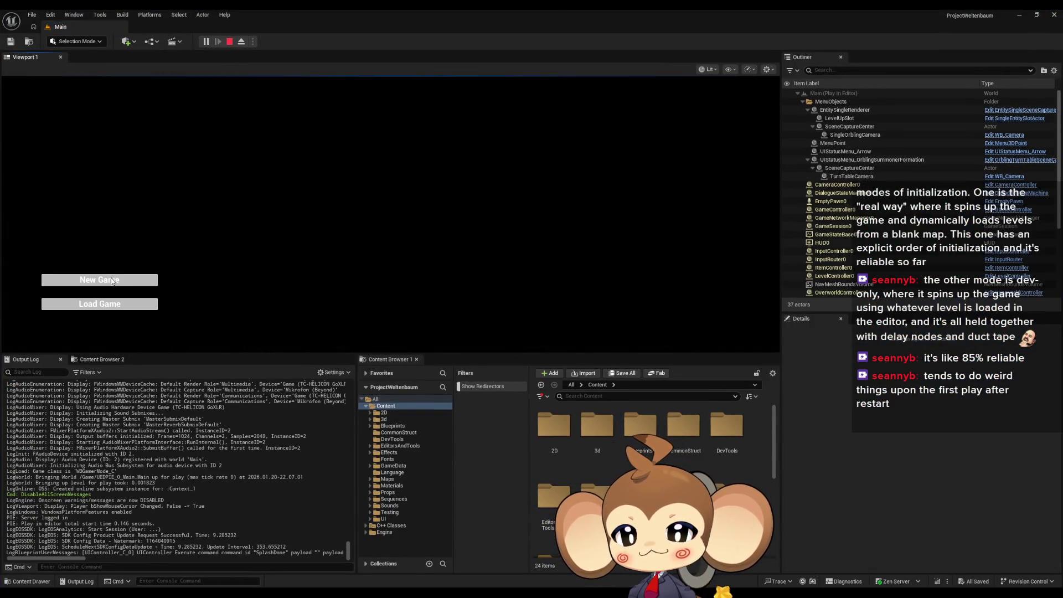
key("Return")
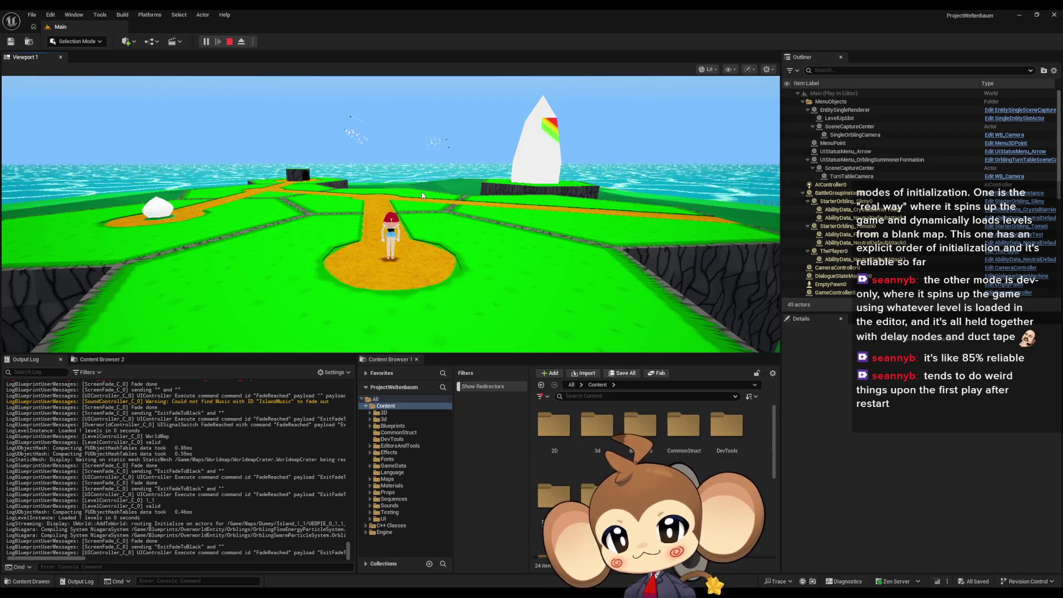
left_click(421, 191)
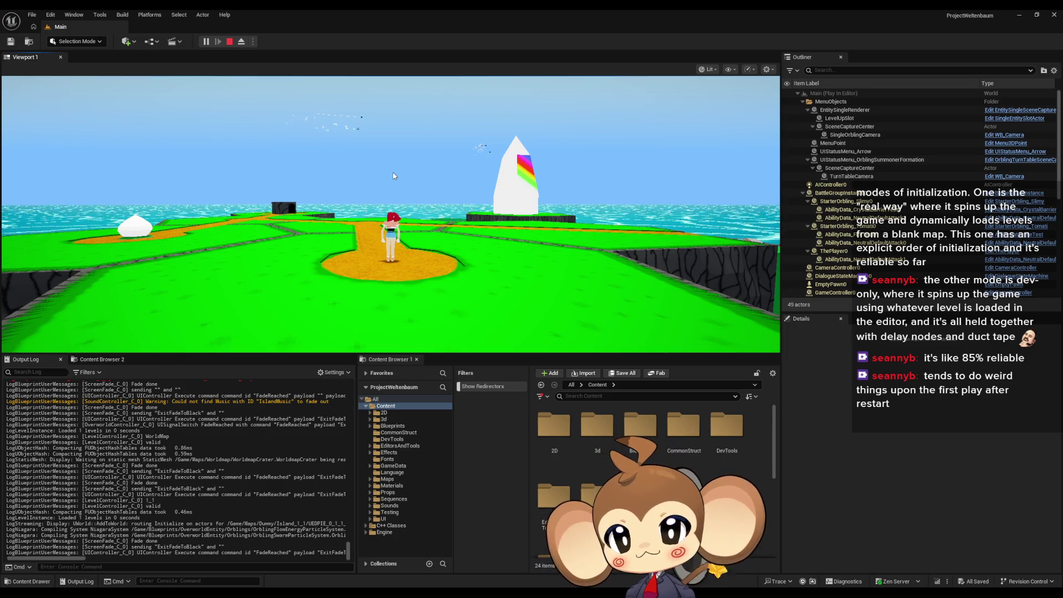
key("d")
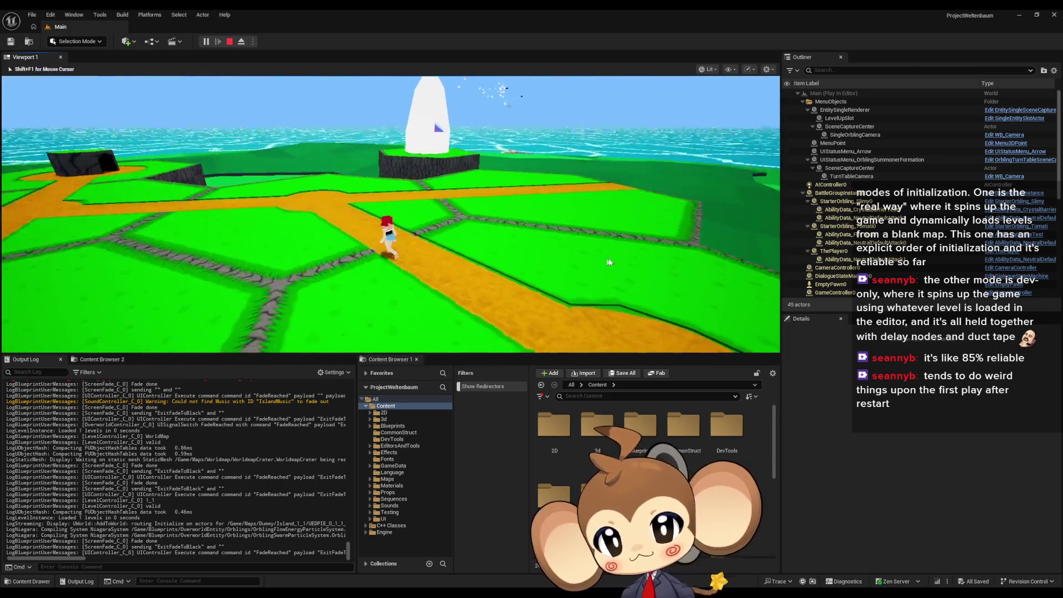
key("w")
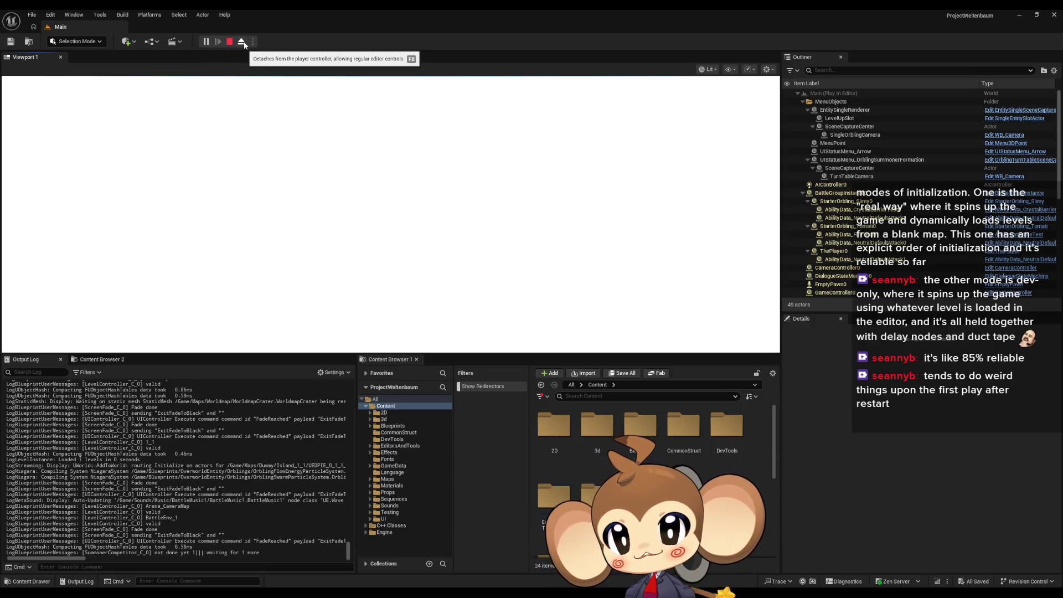
- Eject from the player, scroll the Outliner to the LevelsLoadedSignal actors, then stop play
left_click(242, 42)
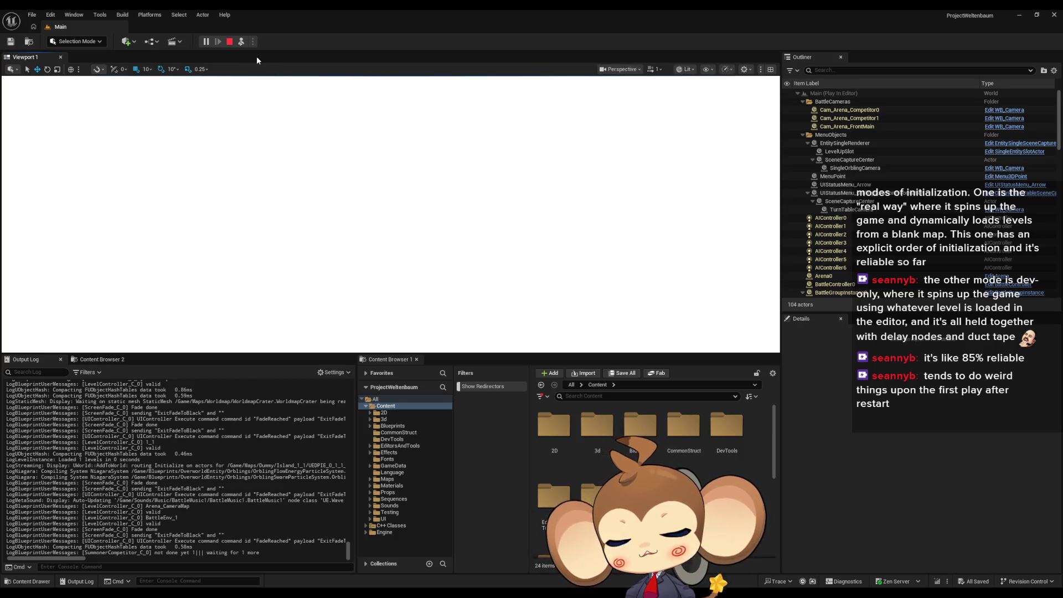
scroll(974, 254, "down", 5)
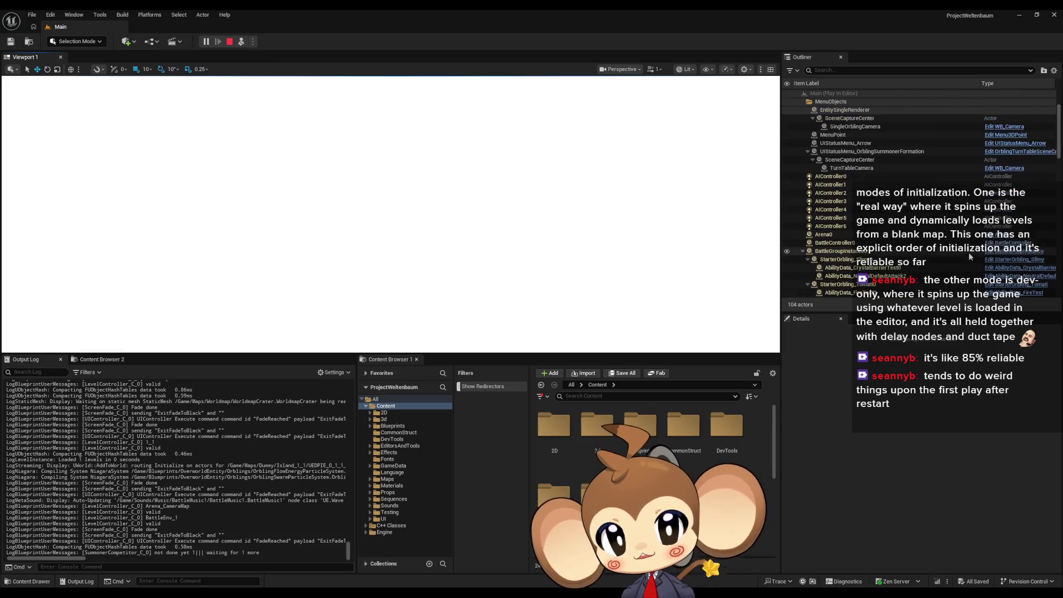
scroll(961, 256, "down", 10)
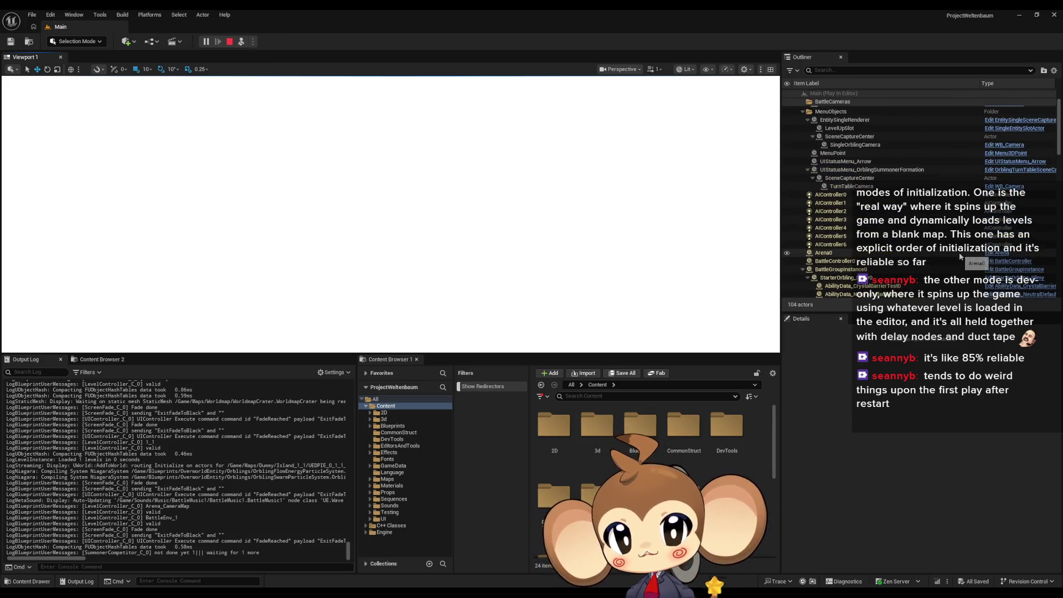
scroll(961, 225, "down", 3)
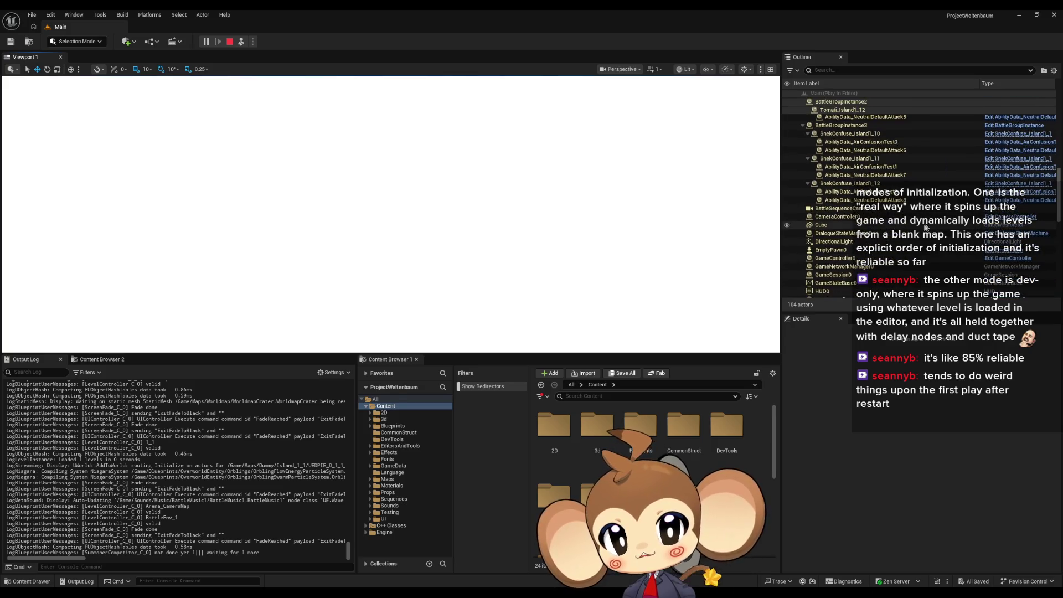
scroll(888, 229, "down", 7)
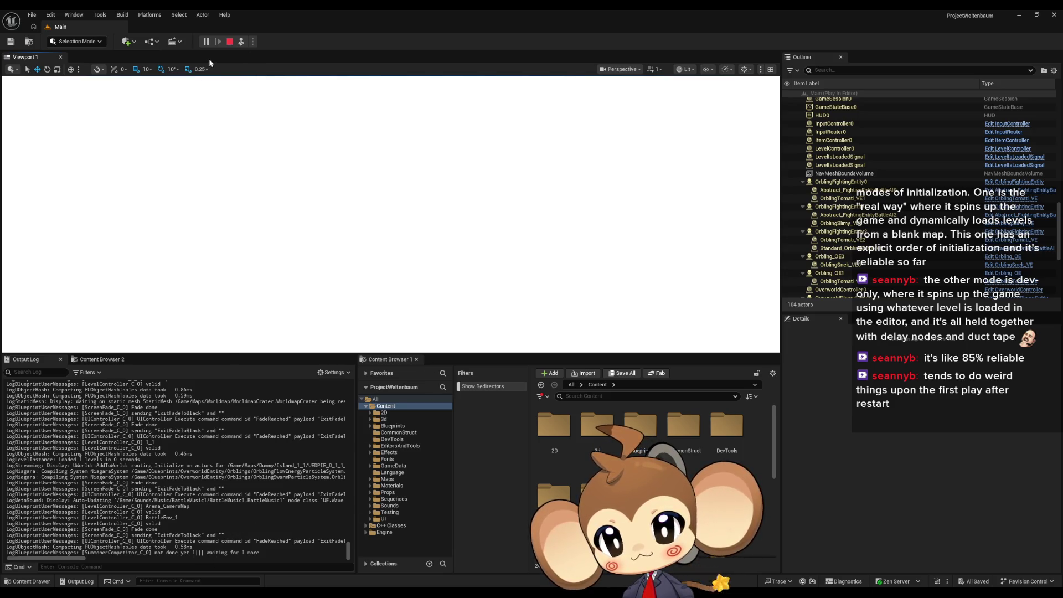
left_click(229, 42)
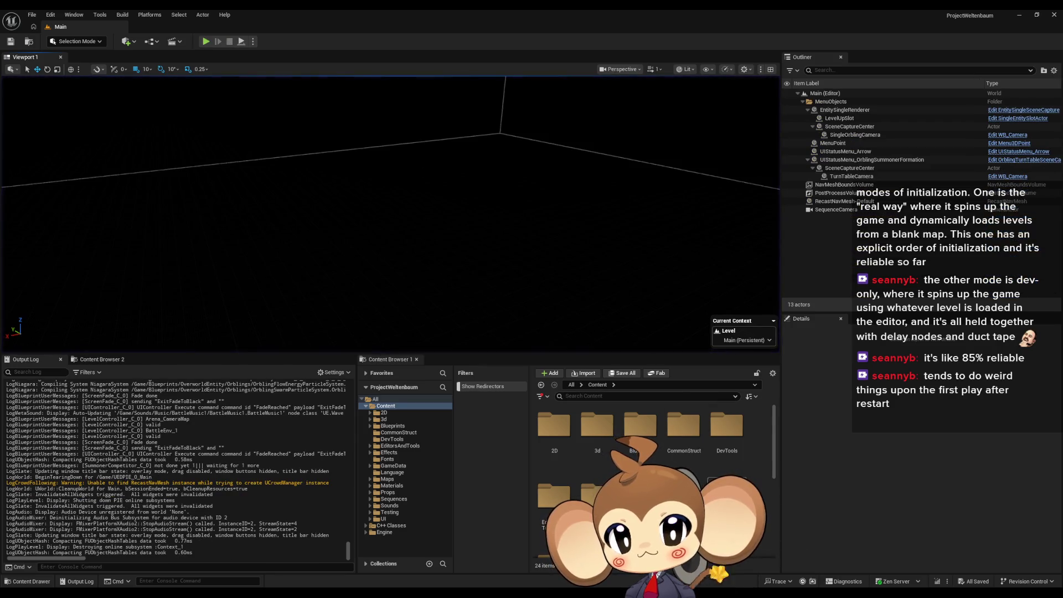
- Open Content/Blueprints and search 'signa' to list LevelsLoadedSignal
scroll(654, 471, "down", 3)
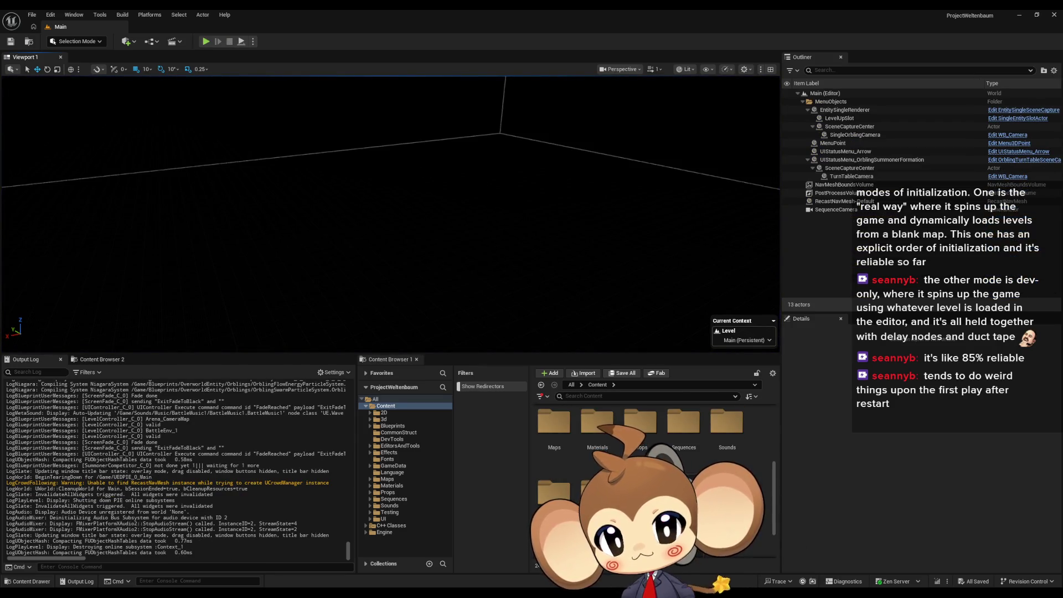
scroll(654, 471, "down", 2)
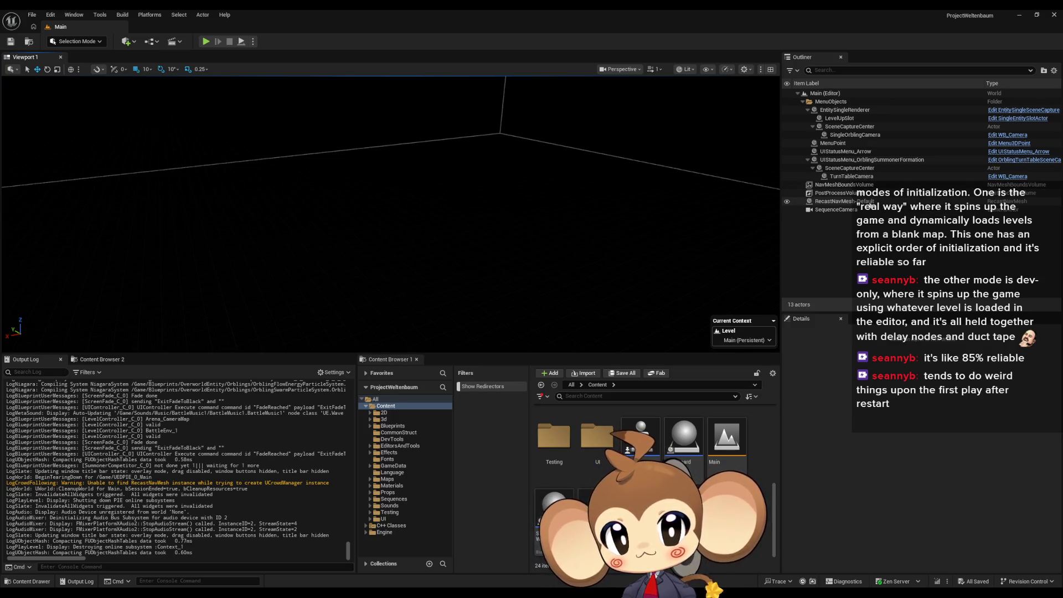
scroll(654, 471, "up", 2)
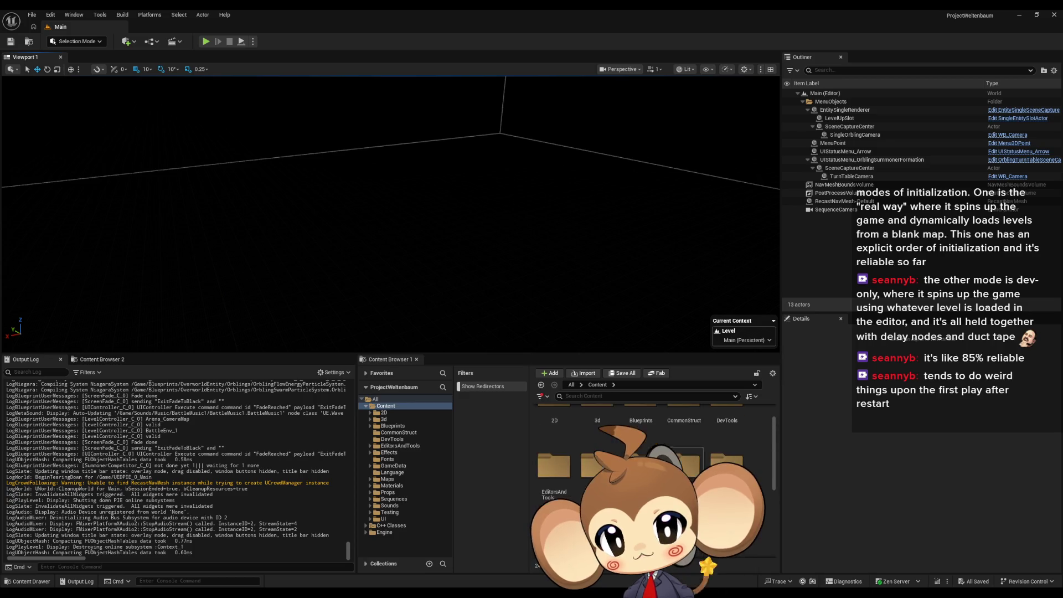
scroll(636, 433, "up", 1)
left_click(635, 427)
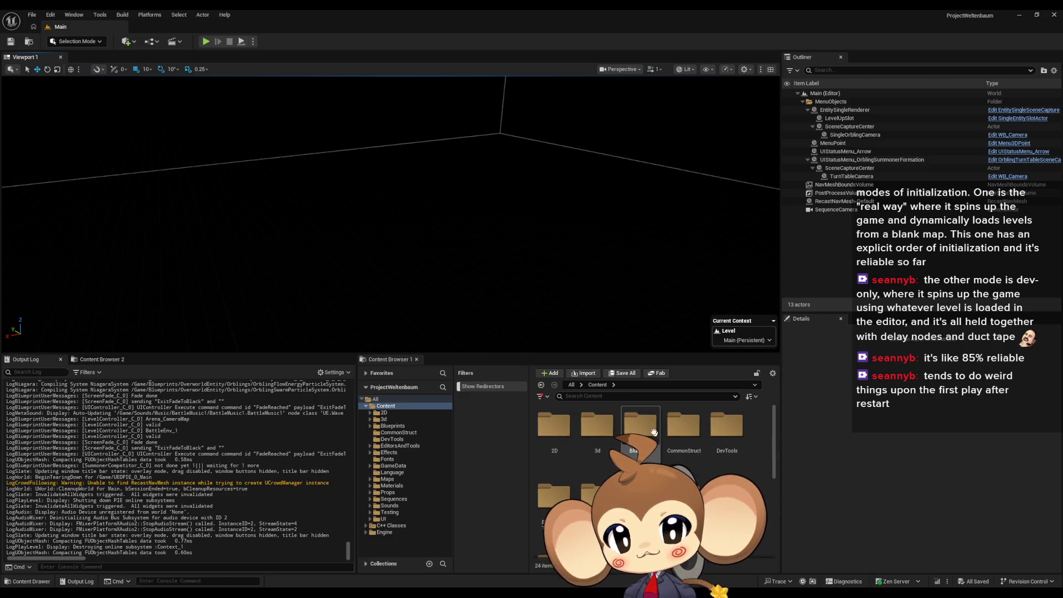
double_click(636, 427)
left_click(606, 397)
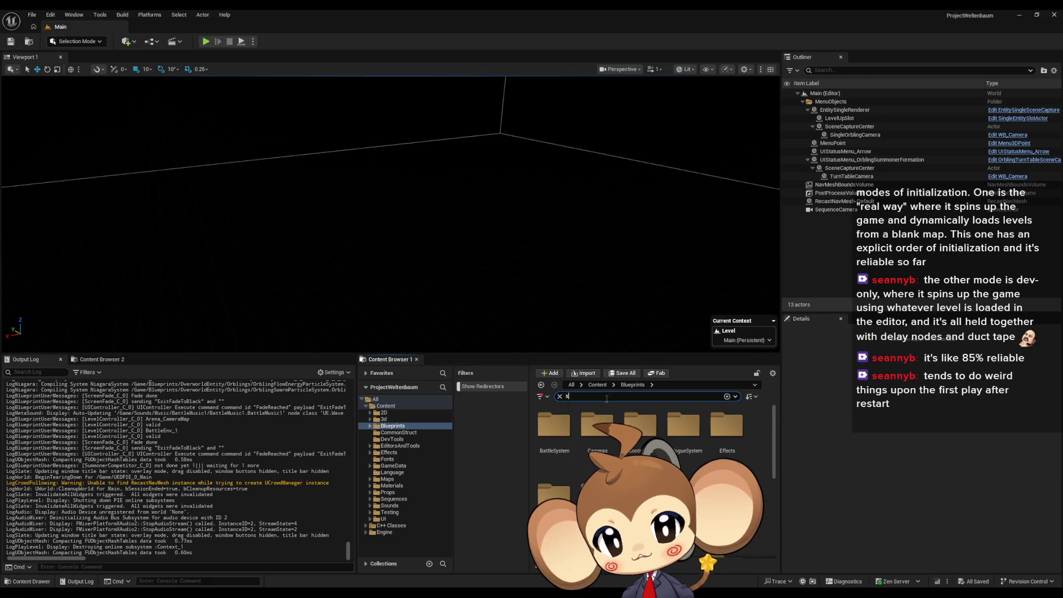
type("signa")
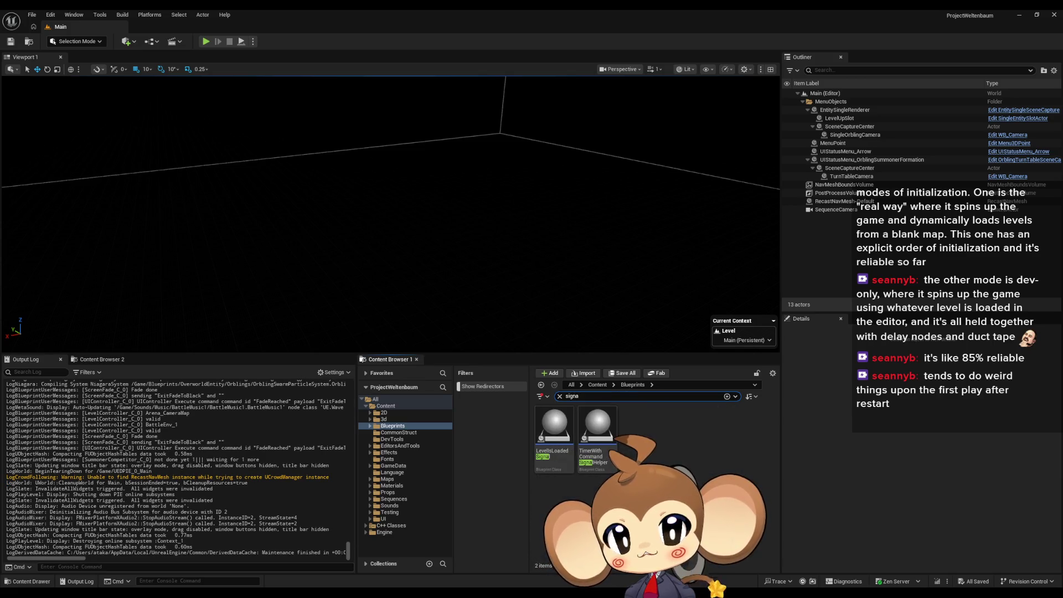
- Open LevelsLoadedSignal and attach Print String nodes to the Cast Failed and Branch False outputs
double_click(554, 435)
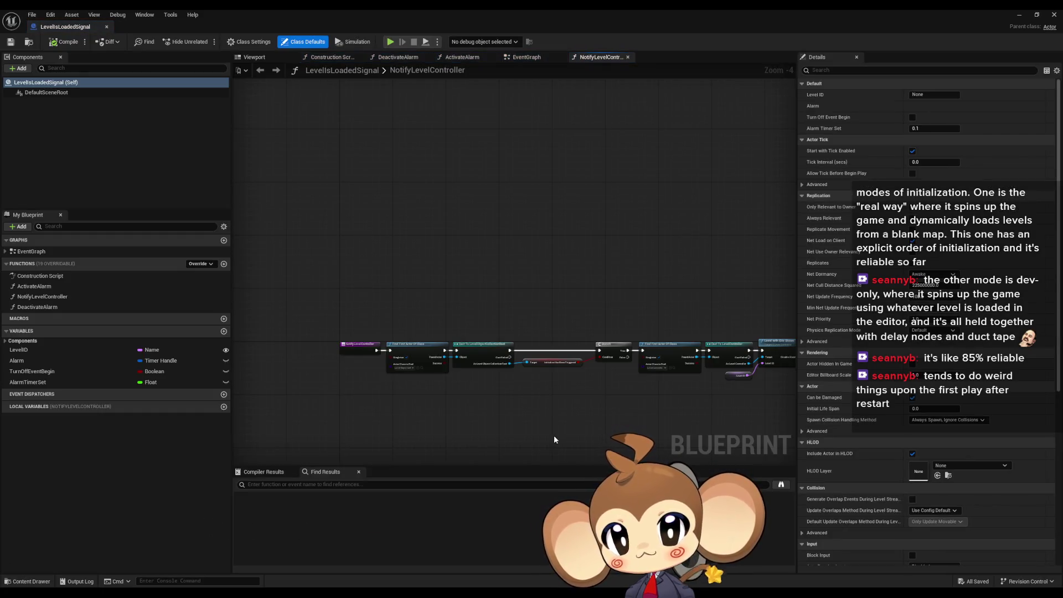
scroll(626, 410, "down", 2)
mouse_move(623, 405)
left_mouse_down()
mouse_move(390, 412)
mouse_move(532, 411)
mouse_move(653, 388)
left_mouse_up()
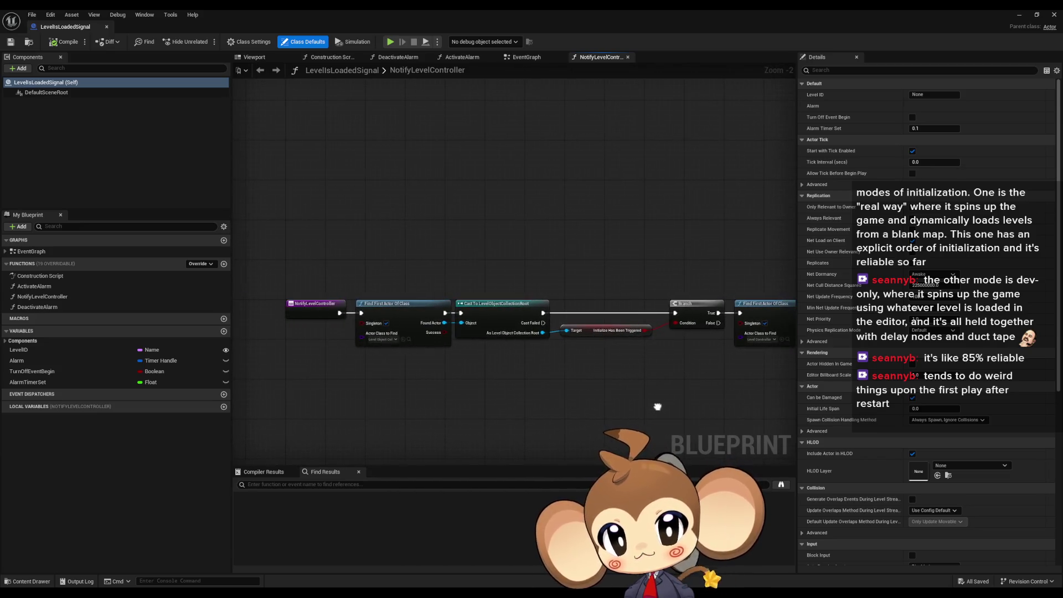
left_click_drag(693, 342, 740, 324)
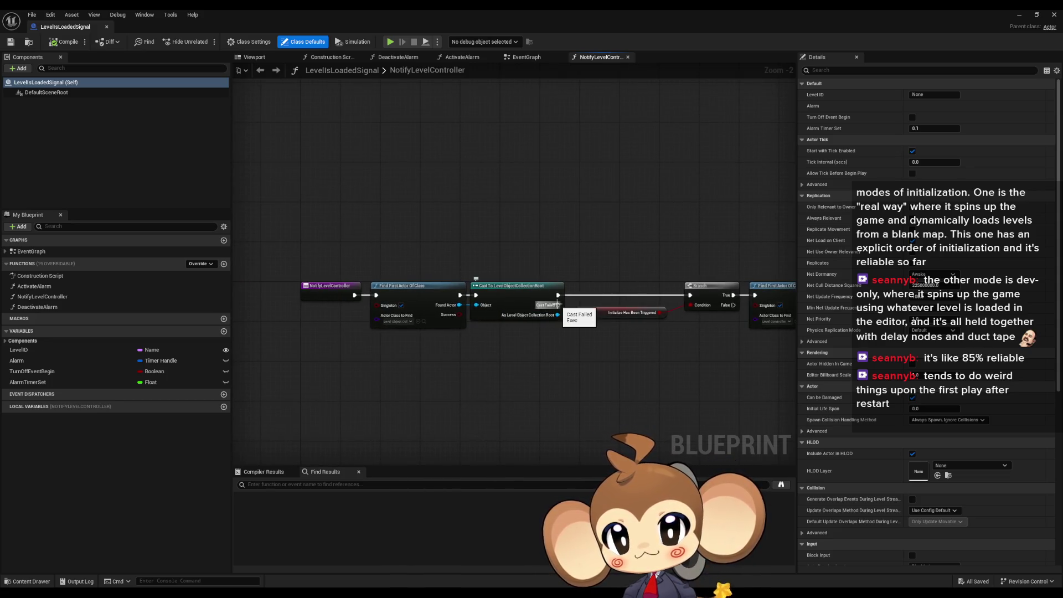
left_click_drag(557, 306, 550, 378)
type("print string")
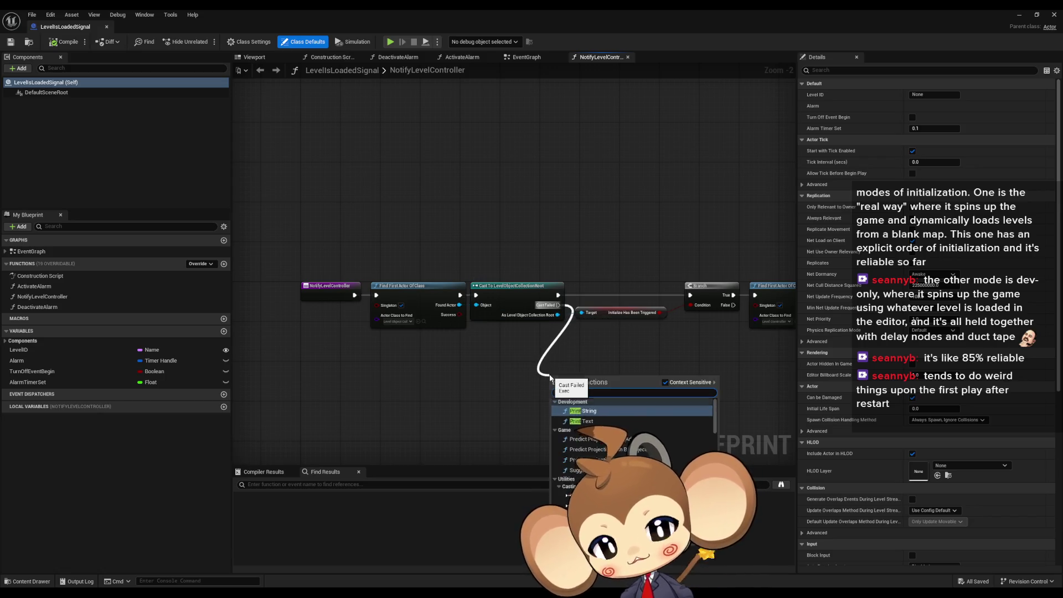
key("Return")
mouse_move(734, 305)
left_mouse_down()
mouse_move(709, 365)
mouse_move(683, 367)
left_mouse_up()
type("print string")
key("Return")
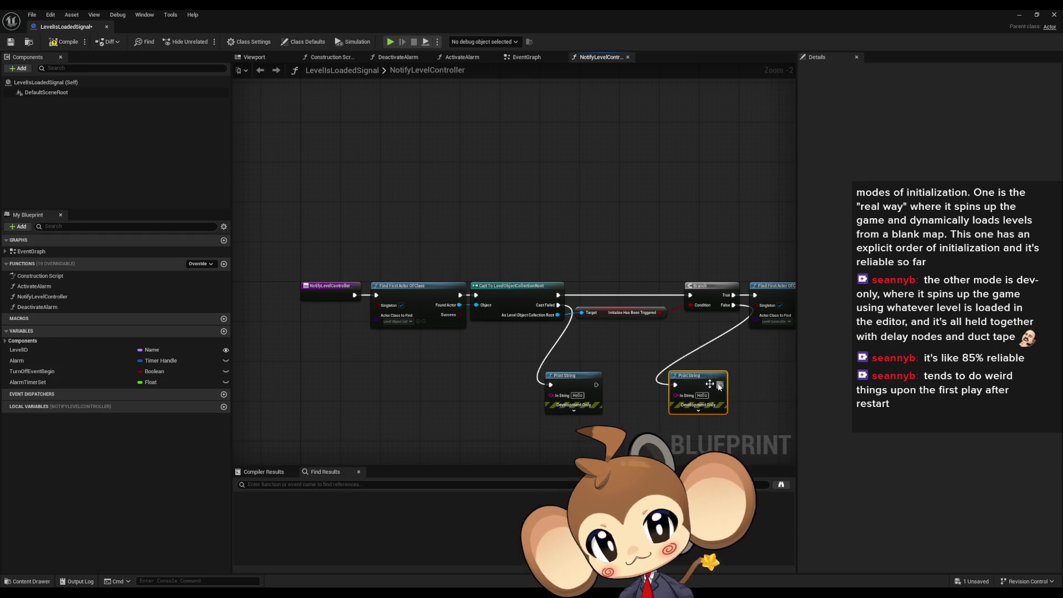
- Set the Print String messages to 'Error: oh no' and 'Error: oh no 2', then close the Blueprint editor
scroll(497, 397, "up", 2)
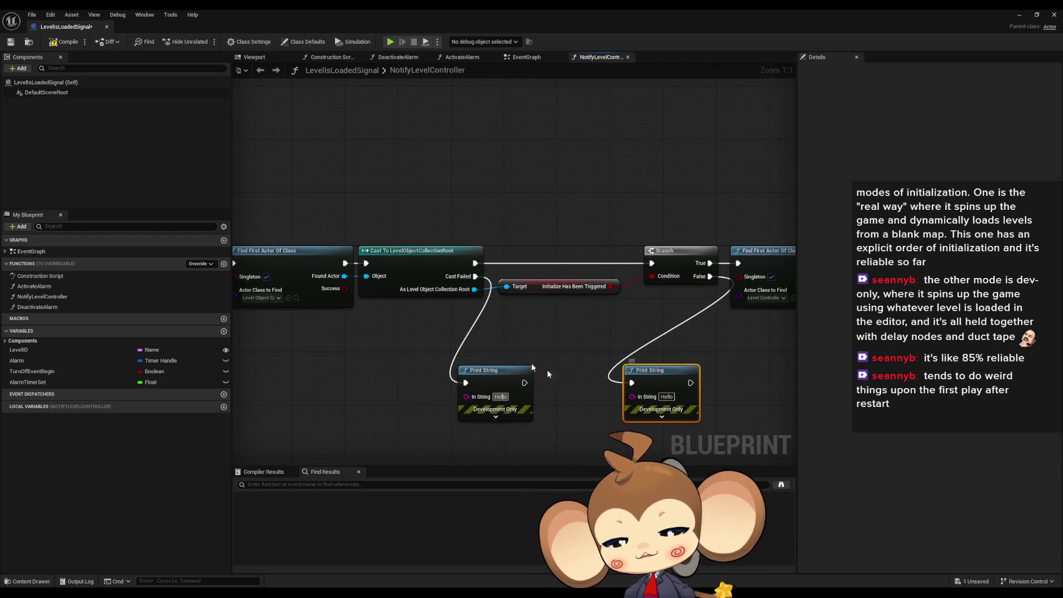
mouse_move(476, 246)
left_mouse_down()
mouse_move(532, 236)
mouse_move(531, 217)
mouse_move(503, 194)
left_mouse_up()
left_click(537, 345)
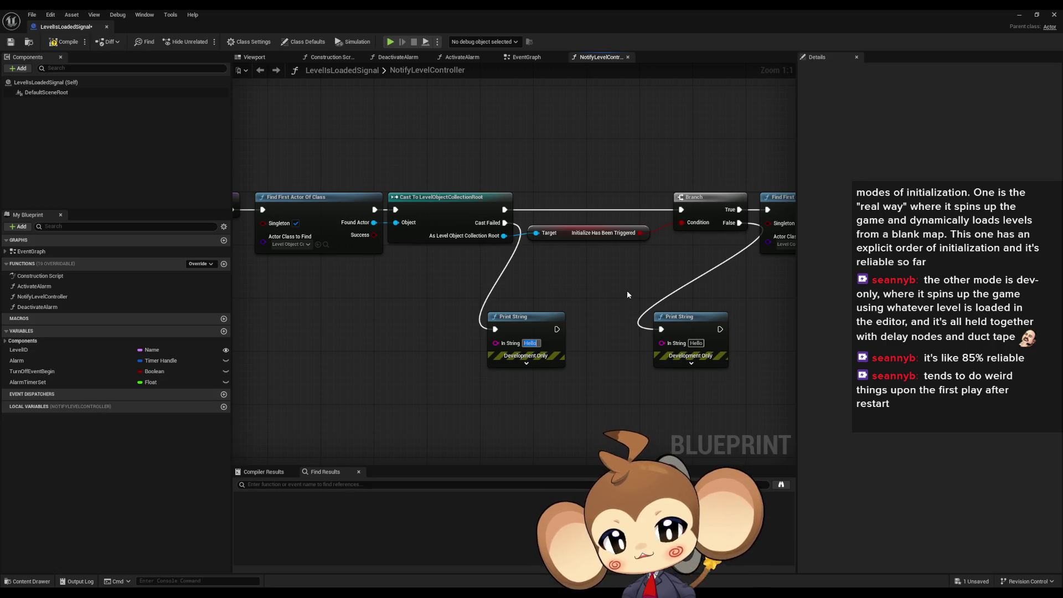
type("Error: oh n")
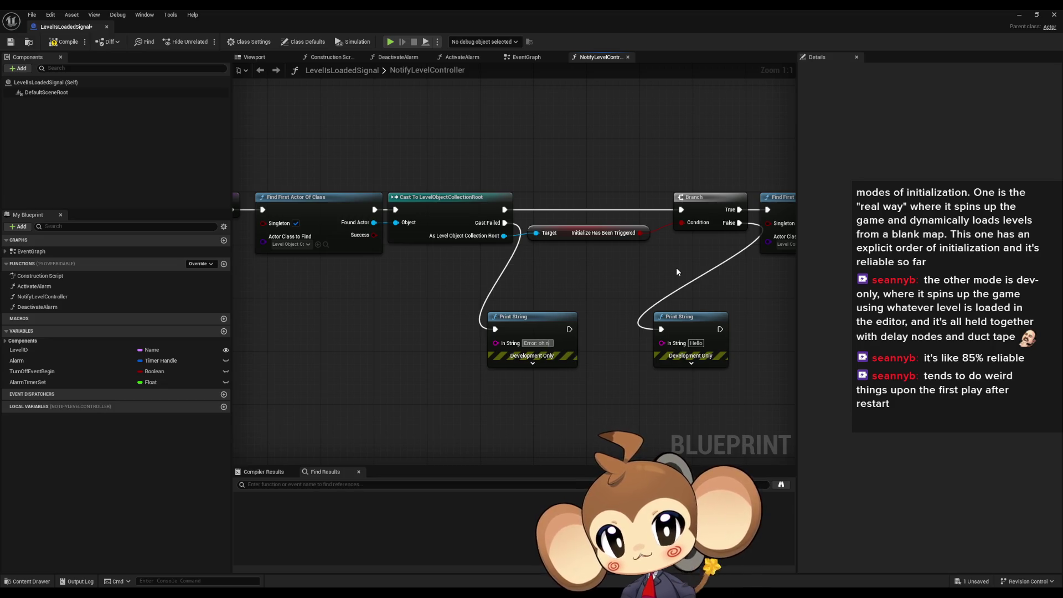
type("o")
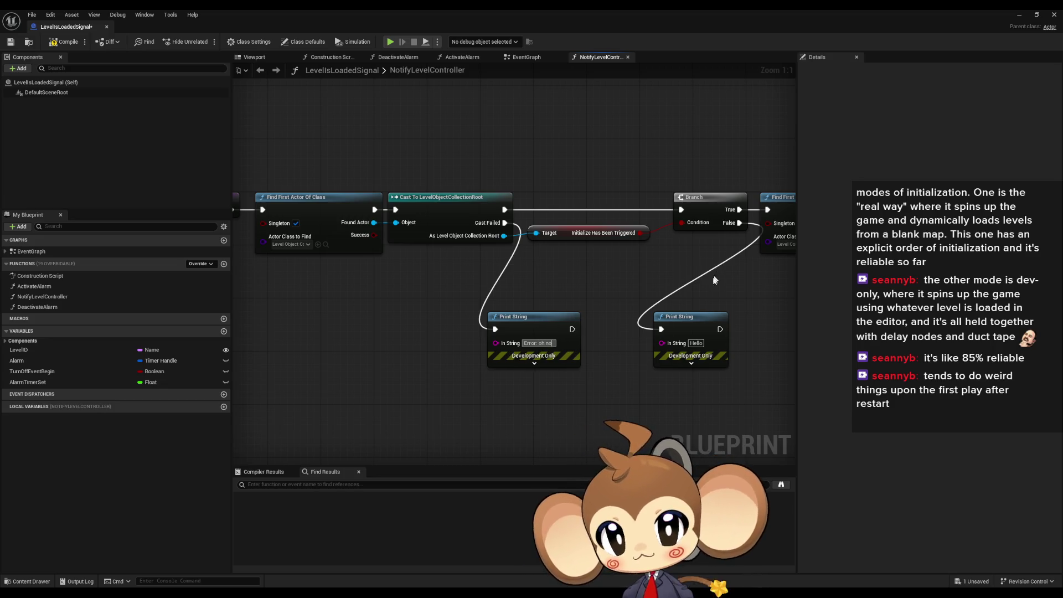
type("Error: oh no")
type("2")
left_click(1048, 13)
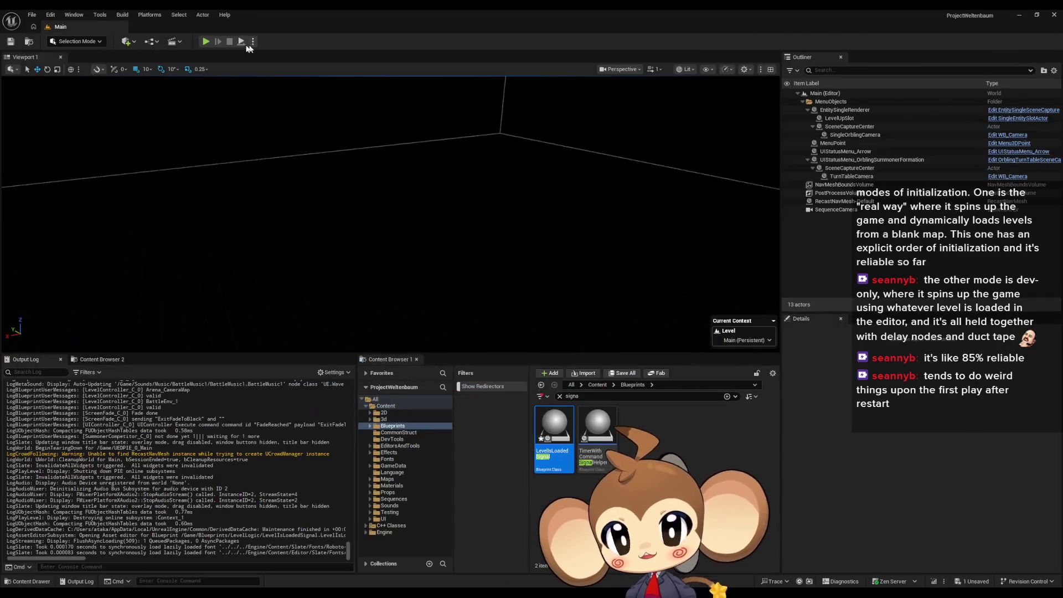
- Start Play in the editor and choose Load Game from the title menu
left_click(206, 41)
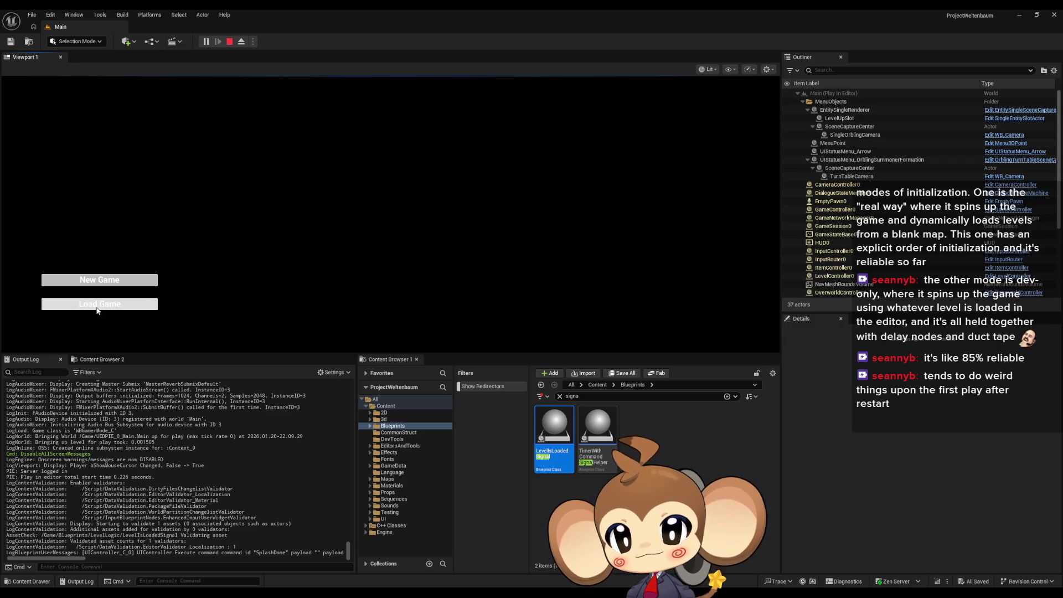
left_click(99, 304)
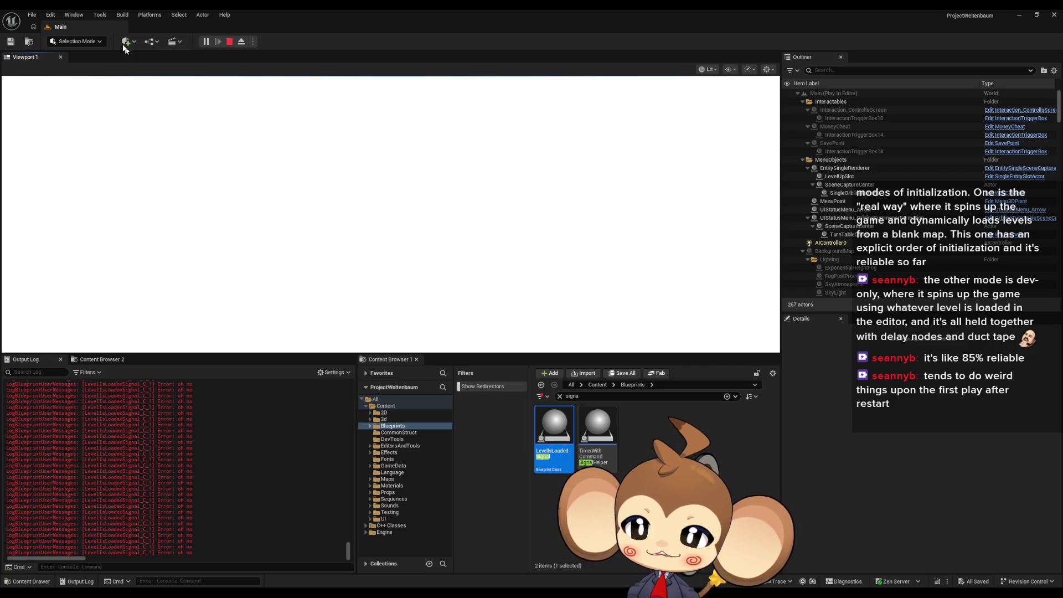
- Scroll the Outliner down to the two LevelIsLoadedSignal actors and select them in turn
mouse_move(1060, 105)
left_mouse_down()
mouse_move(1057, 282)
mouse_move(1060, 205)
left_mouse_up()
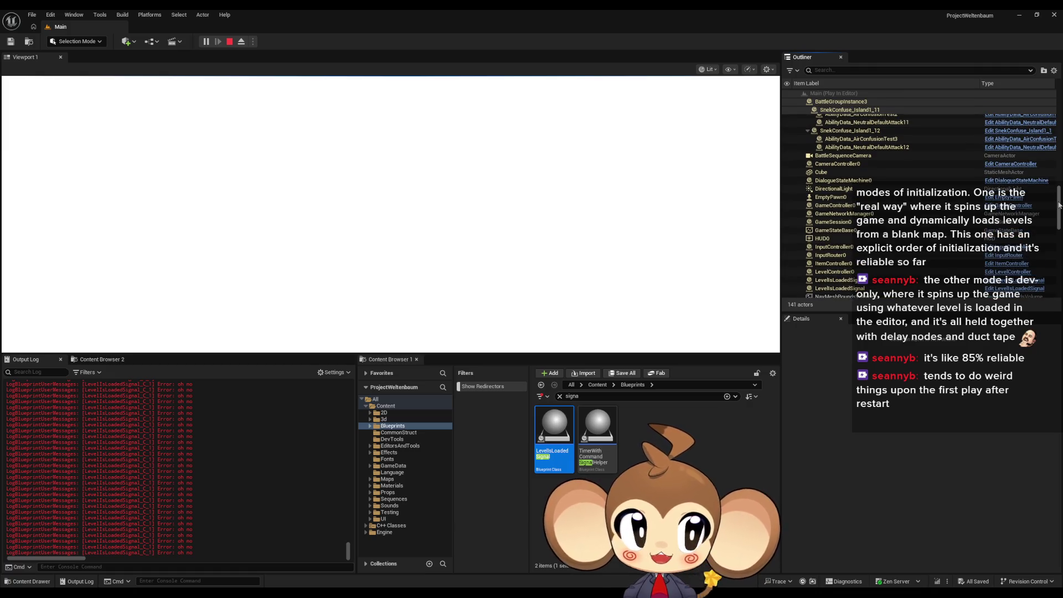
mouse_move(1059, 206)
left_mouse_down()
mouse_move(1044, 273)
mouse_move(1036, 219)
left_mouse_up()
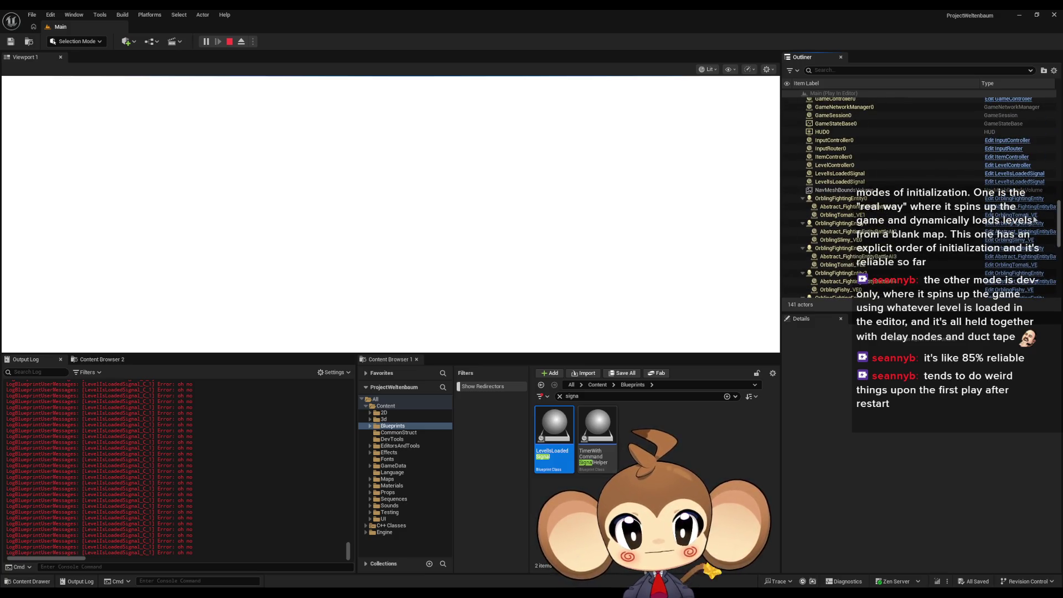
left_click(803, 199)
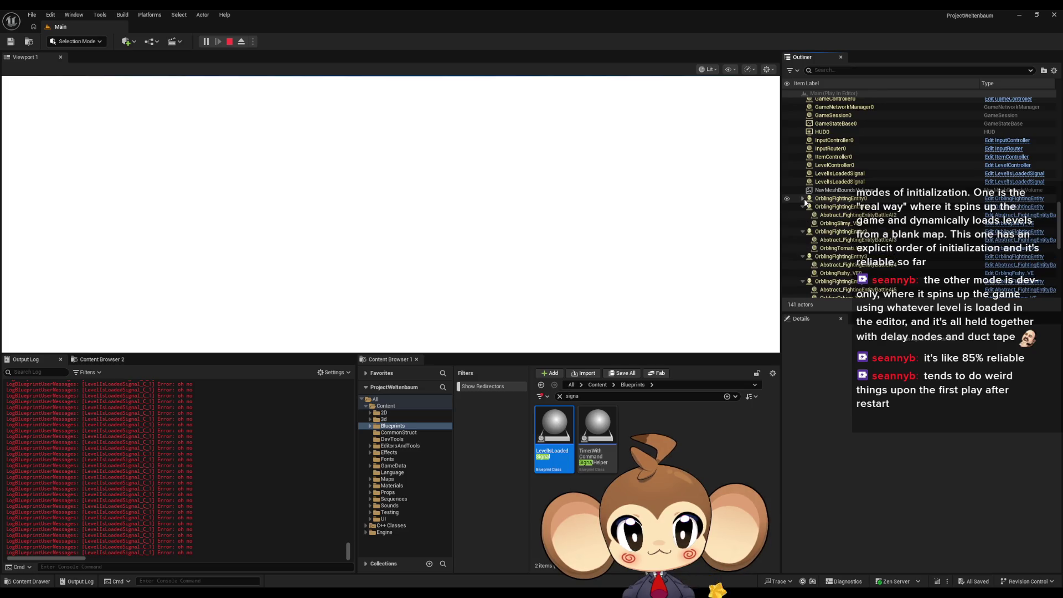
left_click(864, 182)
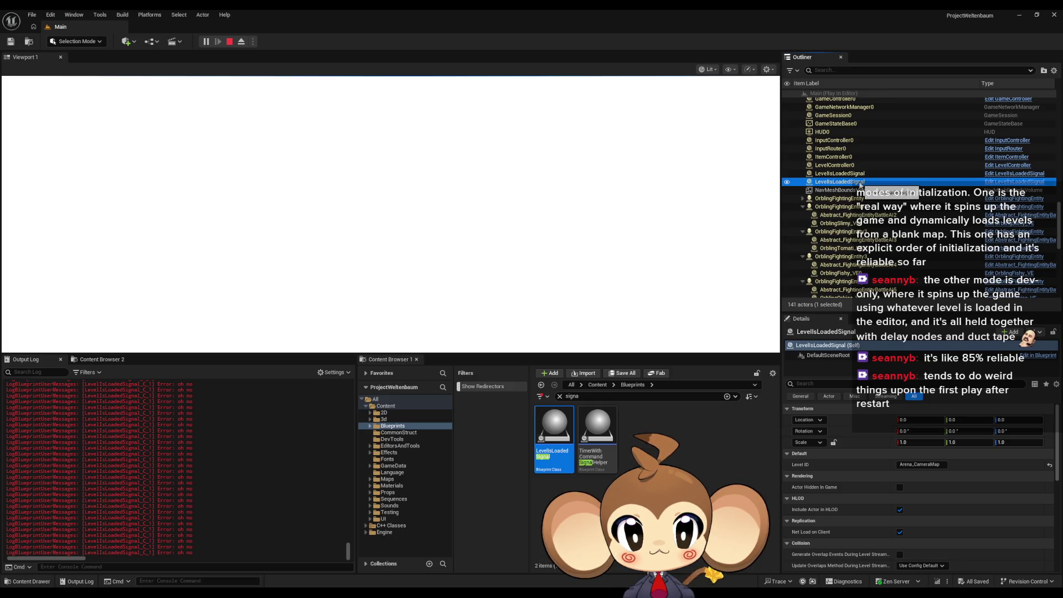
left_click(861, 176)
- Compare the Level IDs BattleEnv_1 and Arena_CameraMap across the two actors, then stop playing
left_click(861, 183)
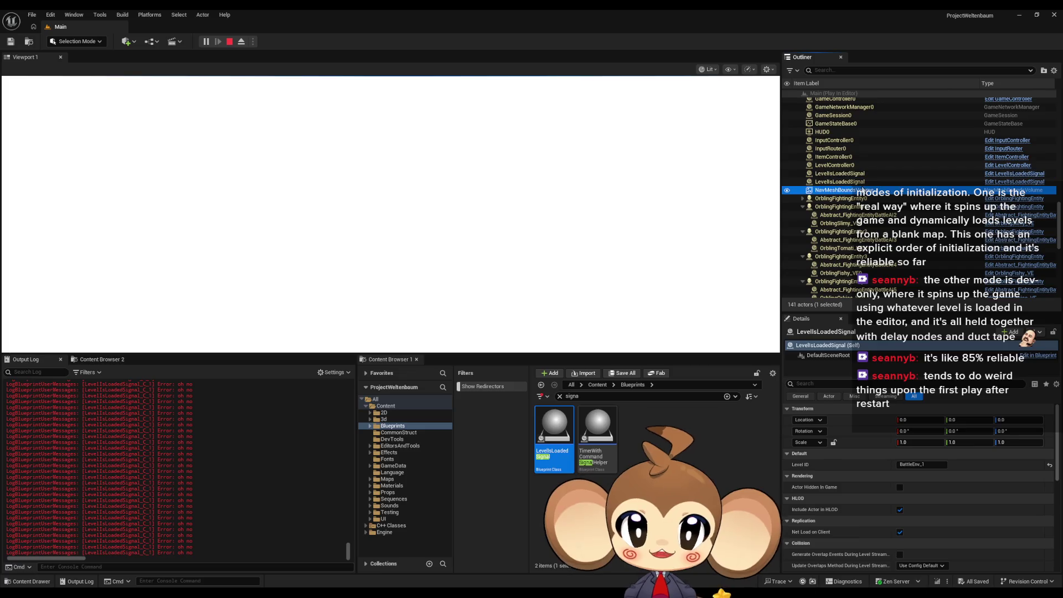
left_click(860, 176)
left_click(863, 183)
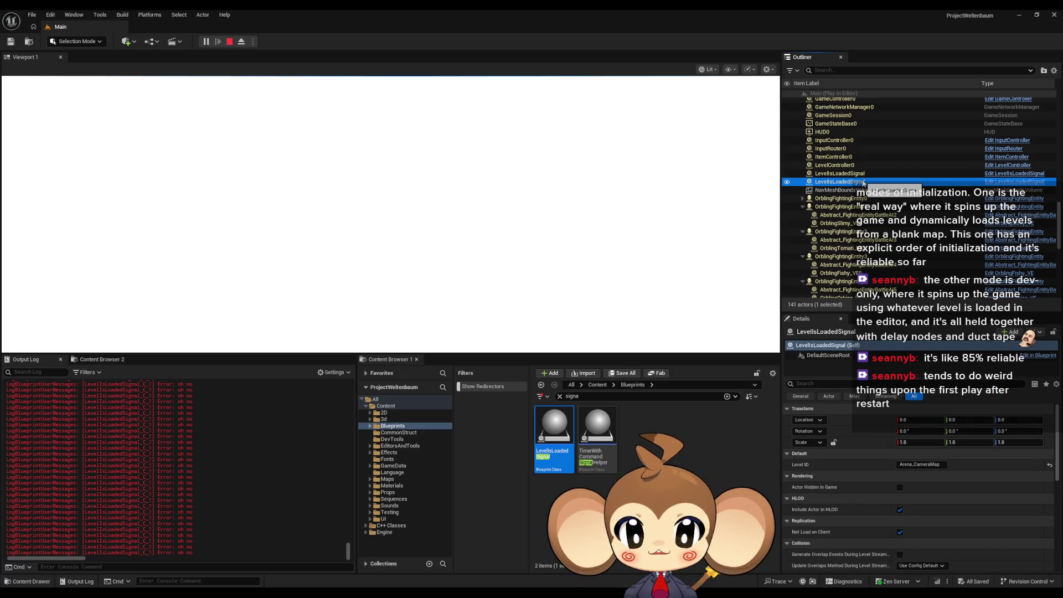
left_click(858, 175)
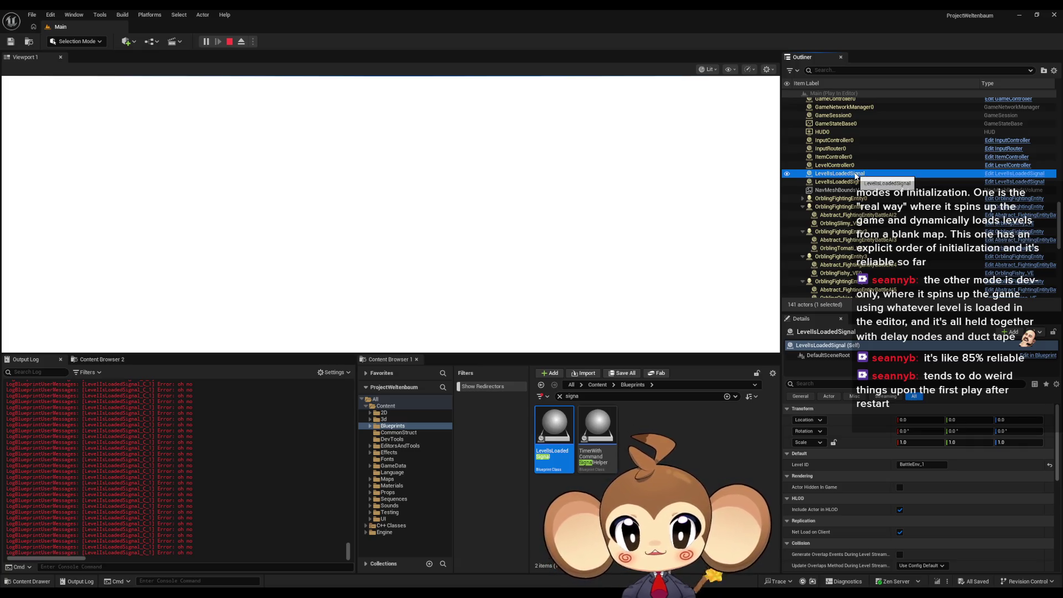
left_click(848, 183)
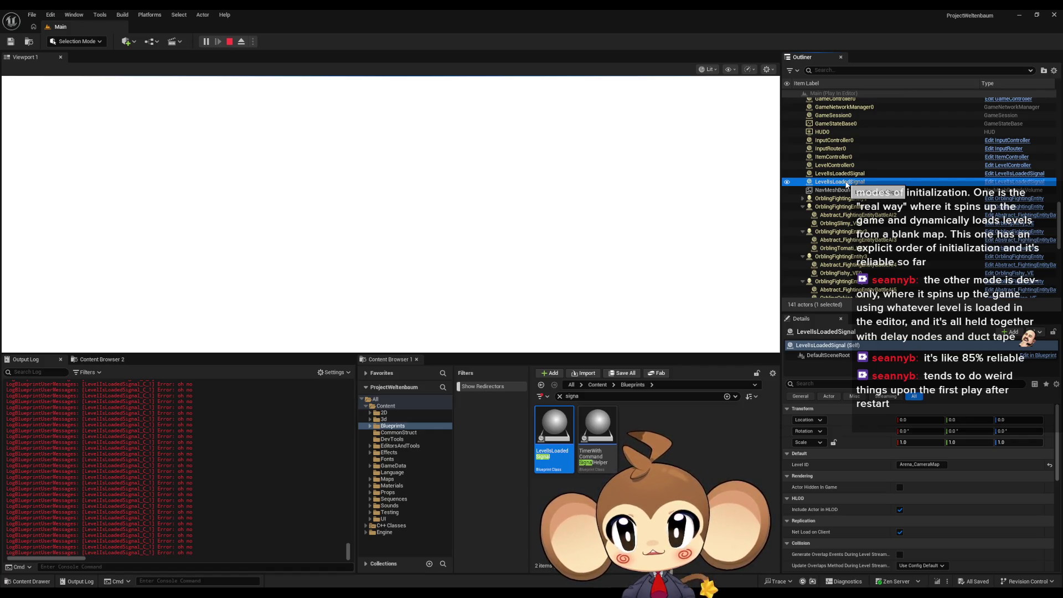
left_click(843, 175)
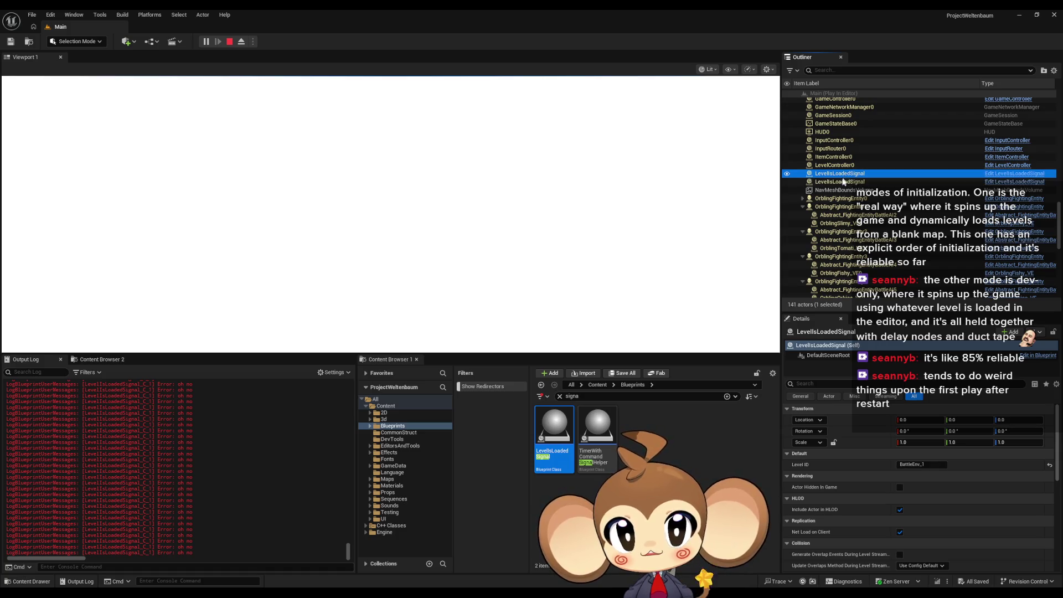
left_click(841, 184)
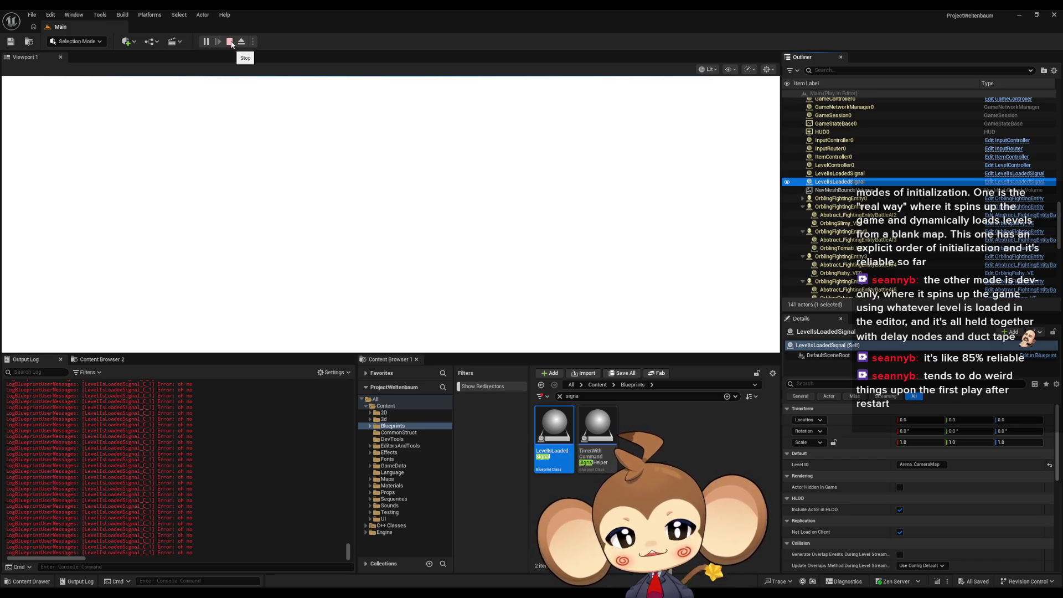
left_click(230, 41)
- Open Arena_CameraMap from Maps > Arena > Cameras and select its LevelIsLoadedSignal actor
left_click(597, 385)
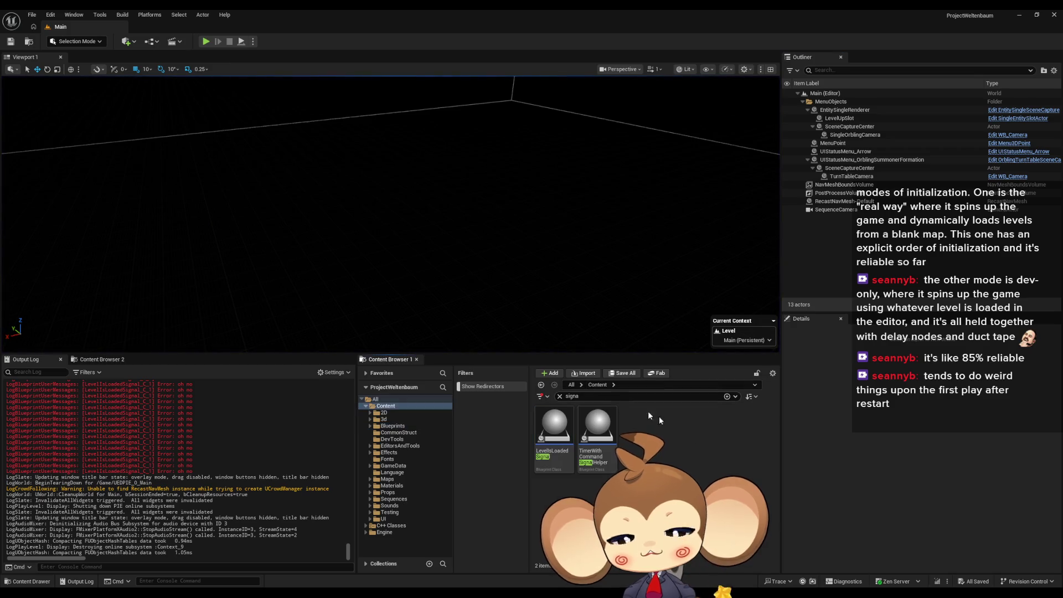
left_click(560, 396)
scroll(654, 476, "down", 3)
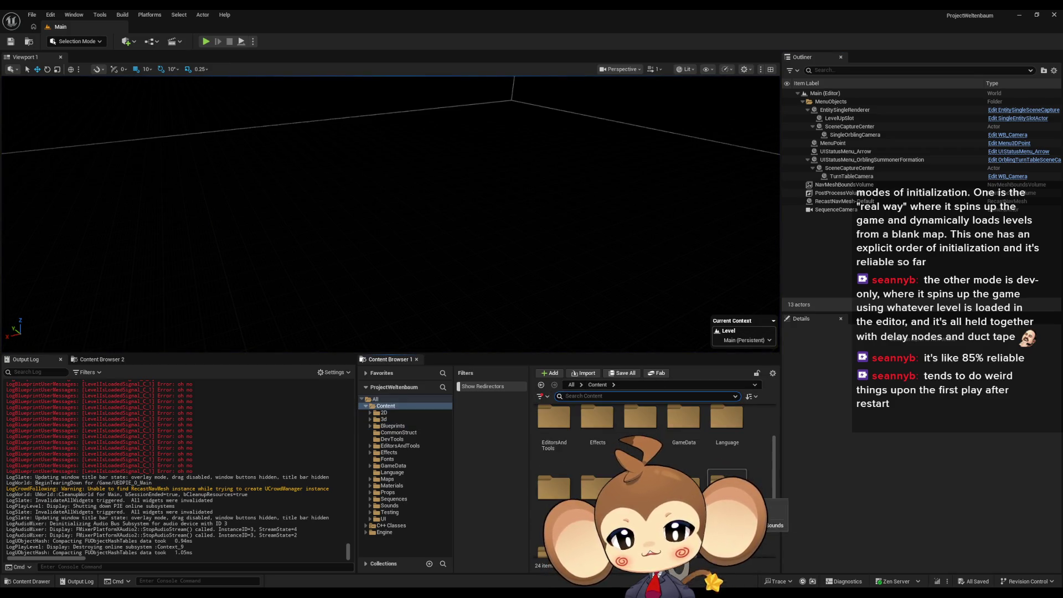
double_click(554, 482)
left_click(566, 433)
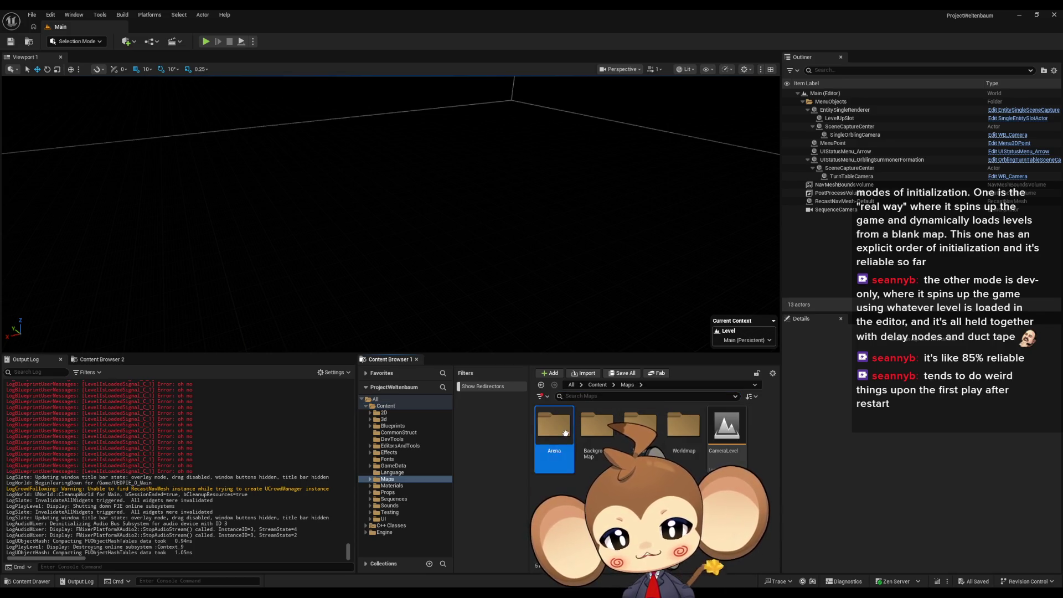
left_click(642, 436)
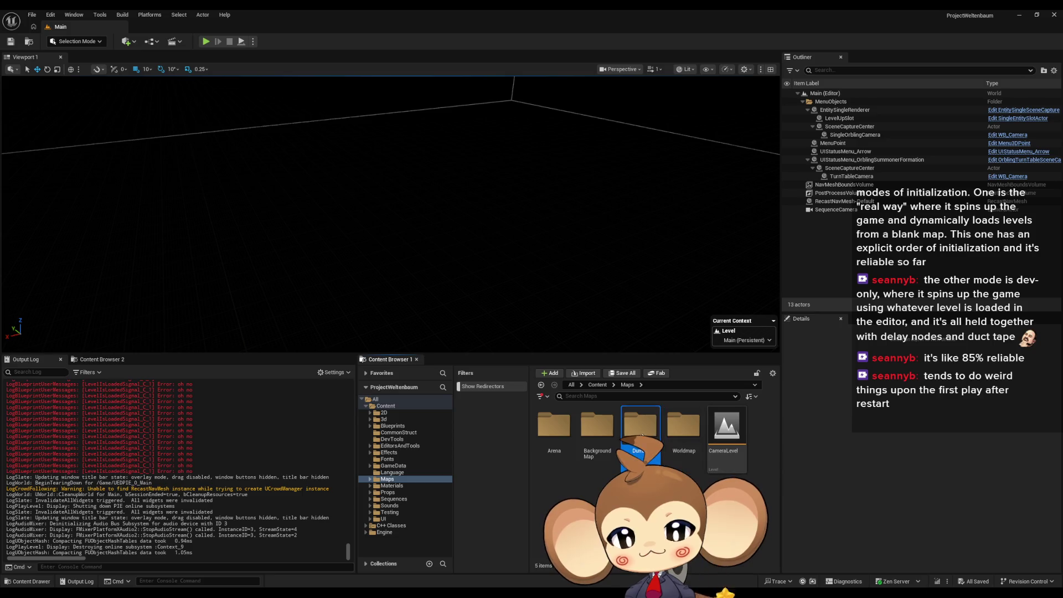
double_click(554, 429)
double_click(556, 432)
double_click(557, 435)
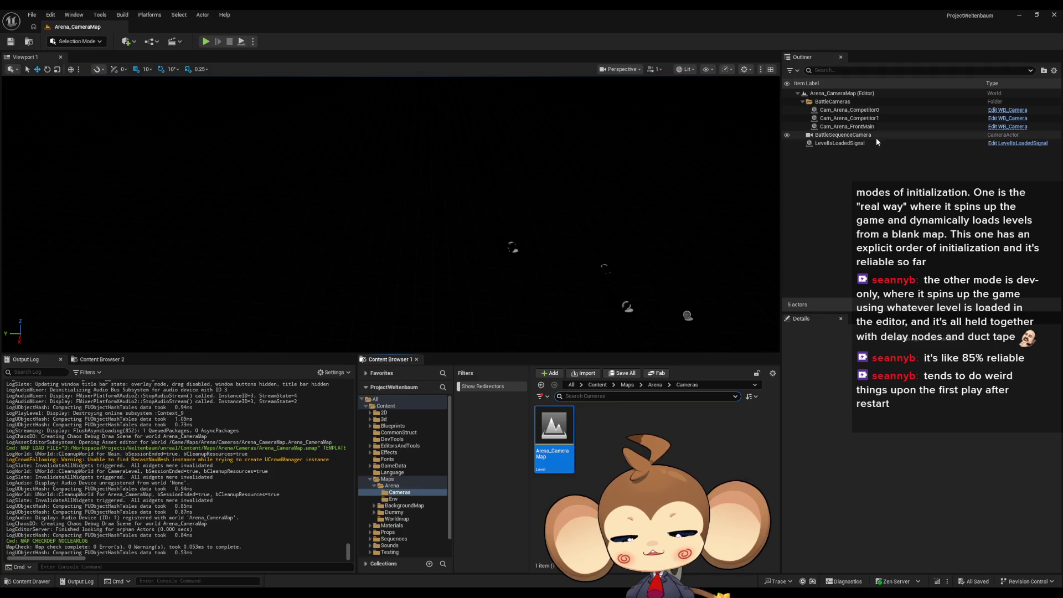
left_click(874, 143)
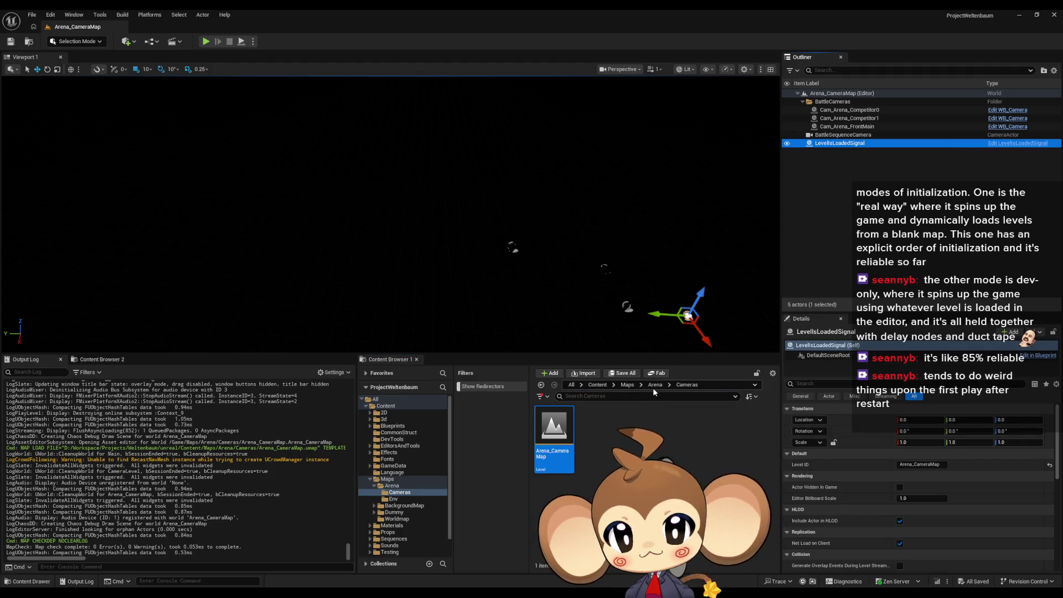
- Open BattleEnv_1, edit its LevelIsLoadedSignal Blueprint and select both Print String nodes
left_click(670, 384)
left_click(684, 408)
double_click(554, 426)
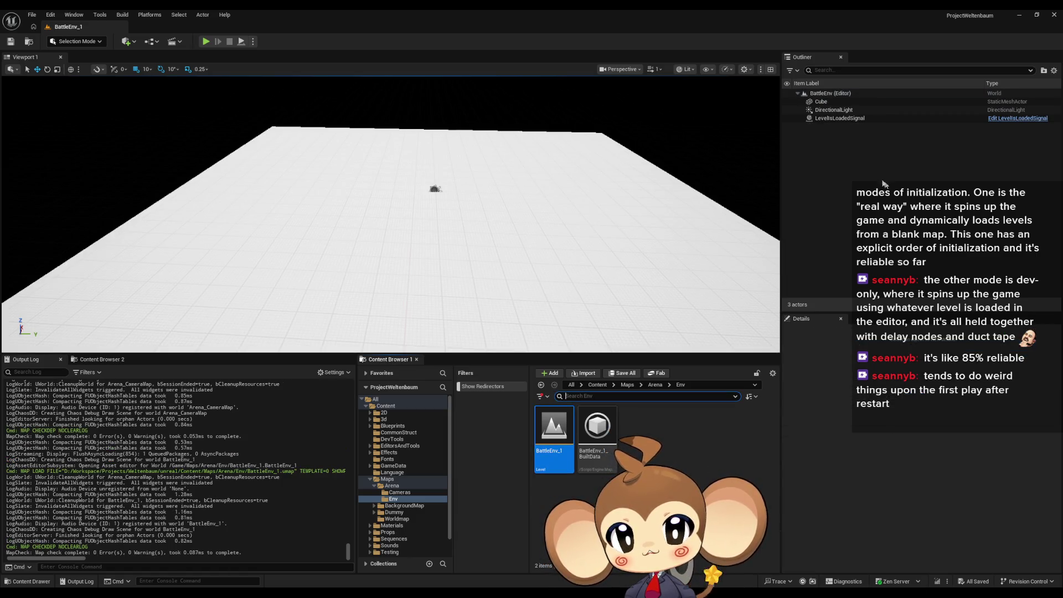
left_click(850, 120)
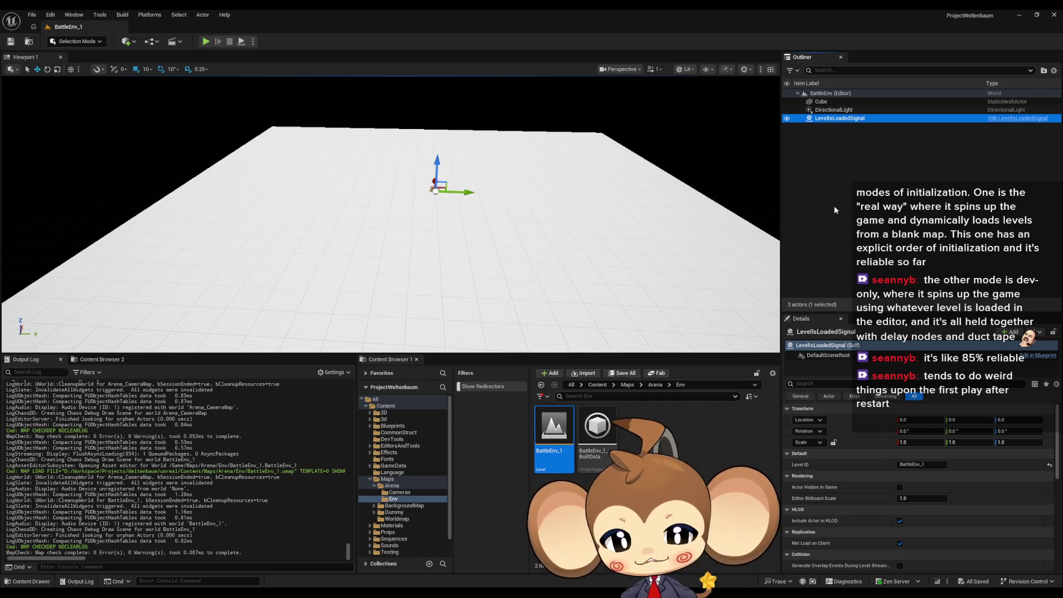
left_click(1025, 121)
scroll(503, 295, "down", 4)
left_click_drag(492, 309, 680, 255)
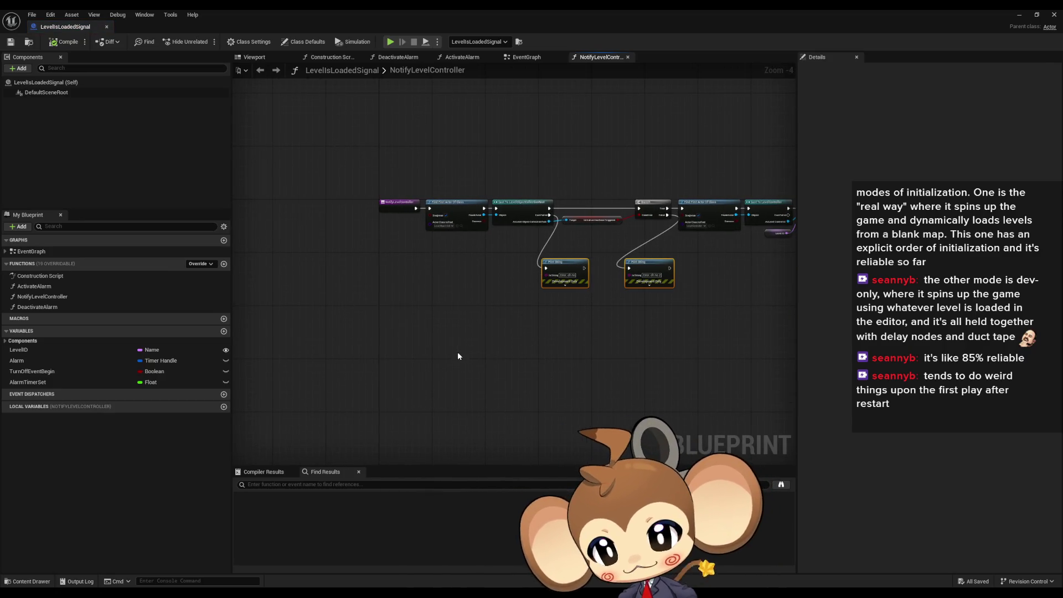
- Delete the Print String nodes and add a DoNotWaitForALevelRoot boolean getter driving a new Branch
key("Delete")
left_click(224, 332)
type("DoNotWaitForALevelRoot")
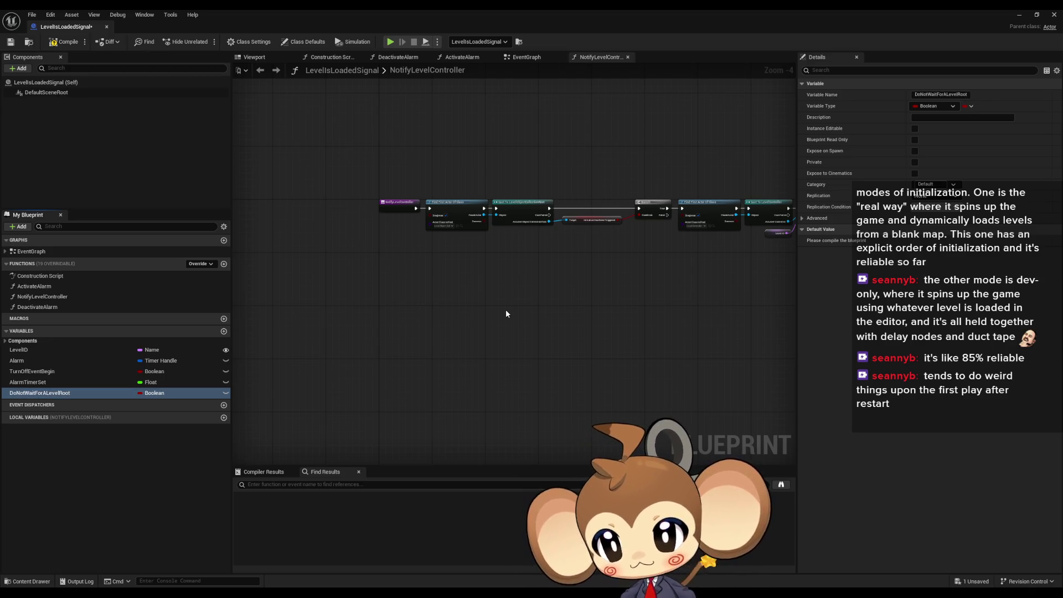
mouse_move(44, 393)
left_mouse_down()
mouse_move(428, 311)
mouse_move(395, 290)
mouse_move(422, 276)
mouse_move(388, 286)
mouse_move(751, 180)
left_mouse_up()
left_click(395, 288)
type("branch")
key("Return")
- Wire the Branch right after NotifyLevelController's entry, tidy the node chain below it, and close the Blueprint
scroll(475, 271, "up", 3)
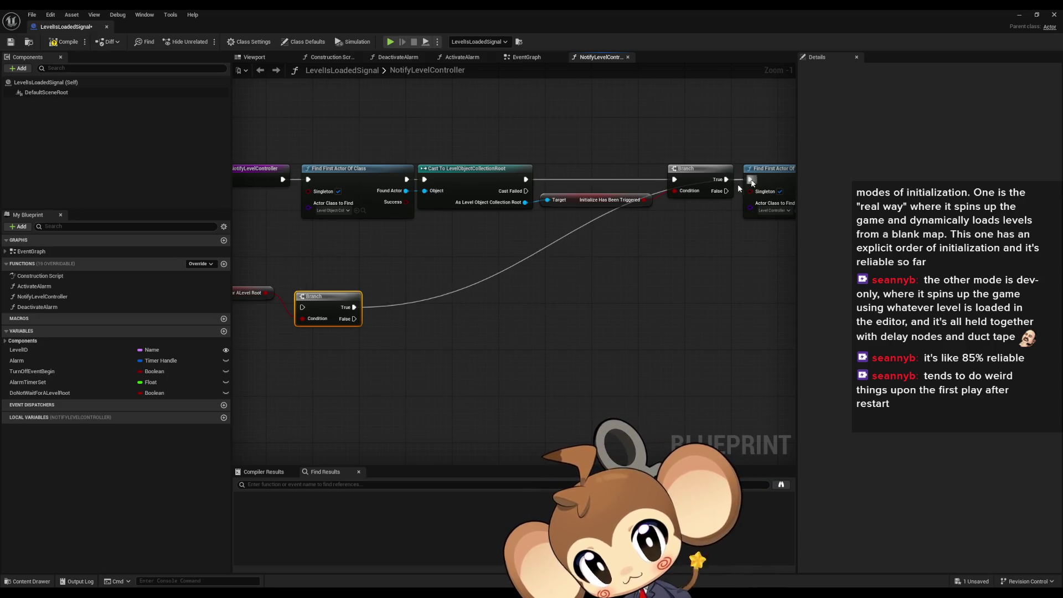
mouse_move(308, 179)
left_mouse_down()
mouse_move(317, 177)
mouse_move(316, 208)
mouse_move(297, 190)
mouse_move(305, 316)
mouse_move(302, 308)
left_mouse_up()
scroll(546, 245, "down", 4)
mouse_move(257, 183)
left_mouse_down()
mouse_move(747, 243)
mouse_move(668, 252)
left_mouse_up()
scroll(553, 233, "up", 3)
mouse_move(504, 206)
left_mouse_down()
mouse_move(506, 255)
mouse_move(481, 312)
mouse_move(497, 359)
mouse_move(511, 321)
left_mouse_up()
left_click_drag(423, 305, 424, 202)
left_click(334, 305)
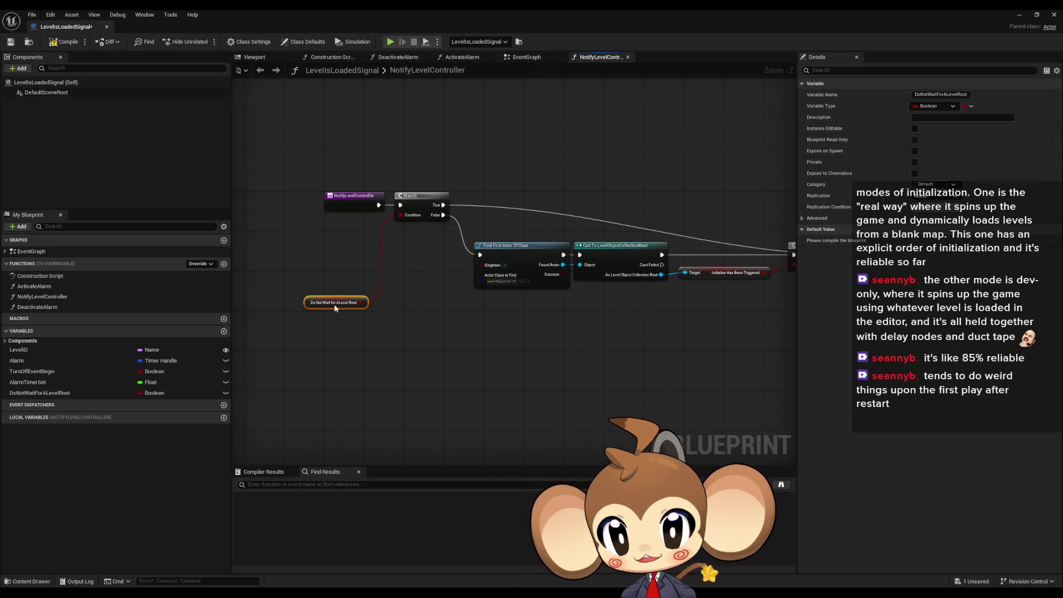
left_click(378, 280)
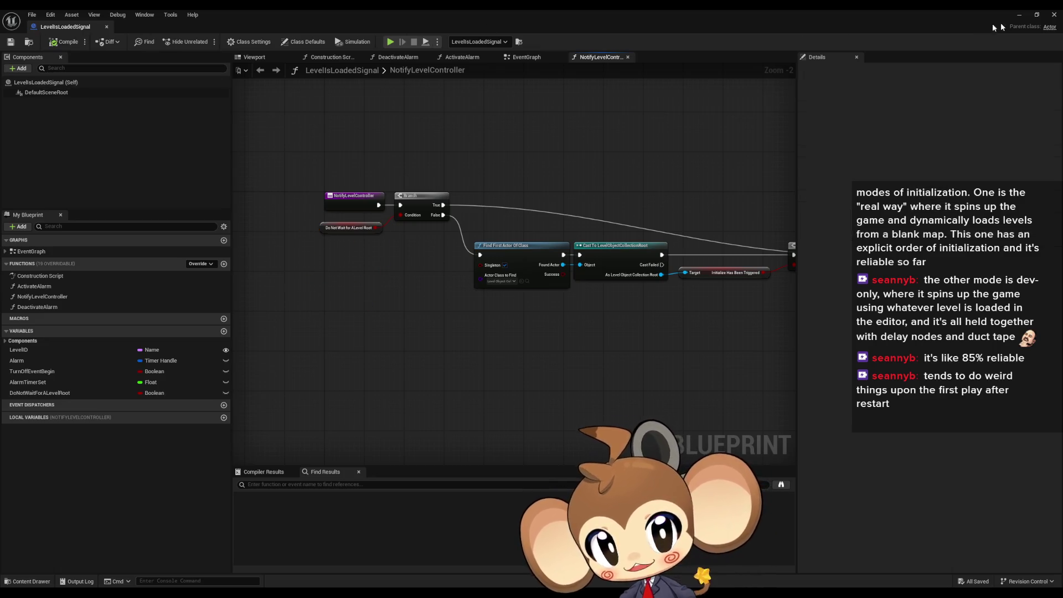
left_click(1055, 15)
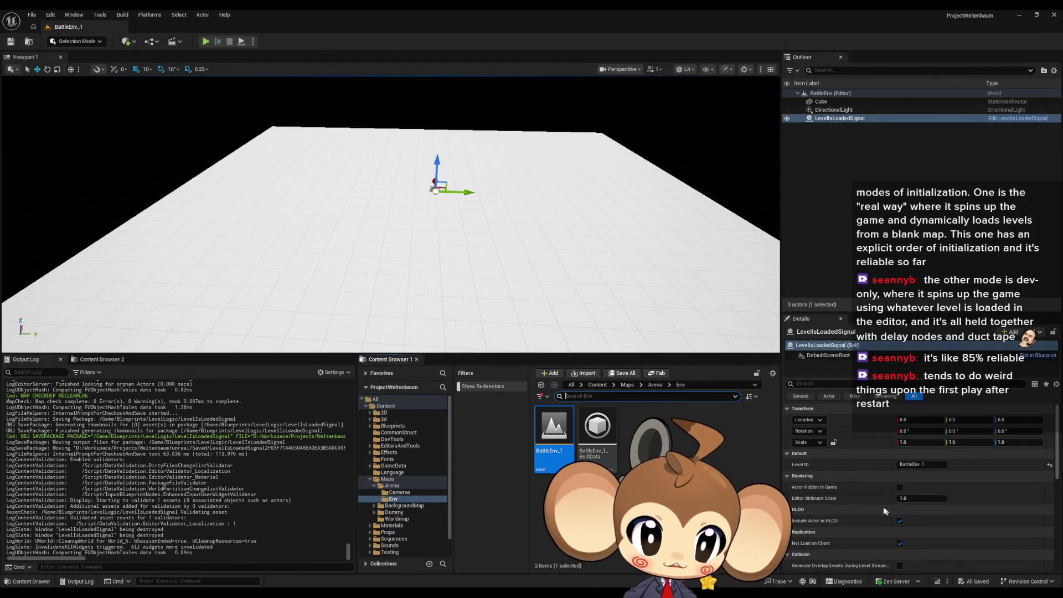
- Reopen the LevelIsLoadedSignal Blueprint, compile and save it, then return to the level editor
left_click(1013, 118)
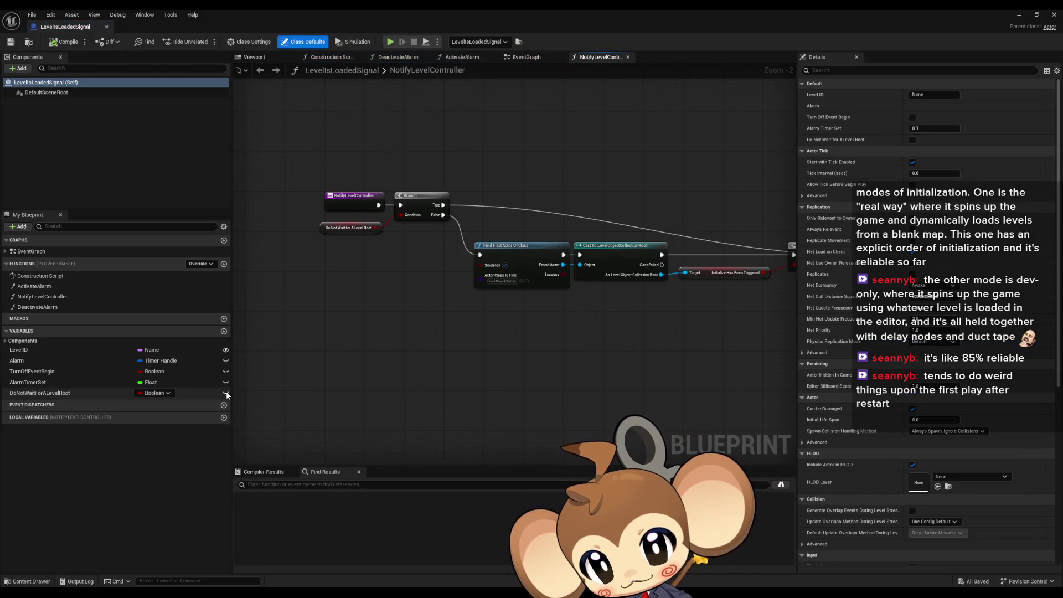
left_click(76, 44)
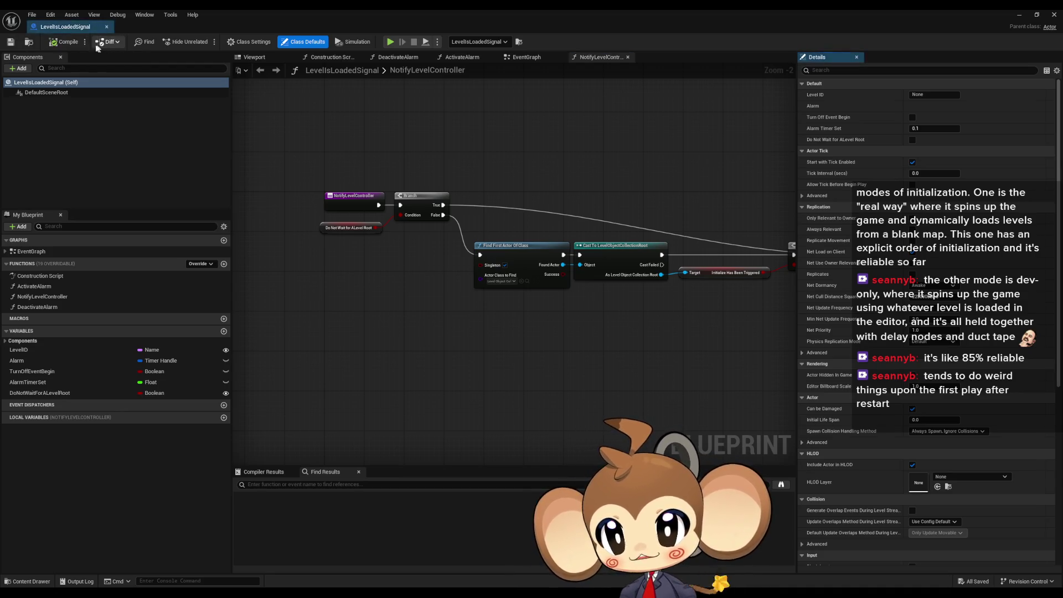
left_click(86, 43)
mouse_move(105, 56)
left_click(329, 301)
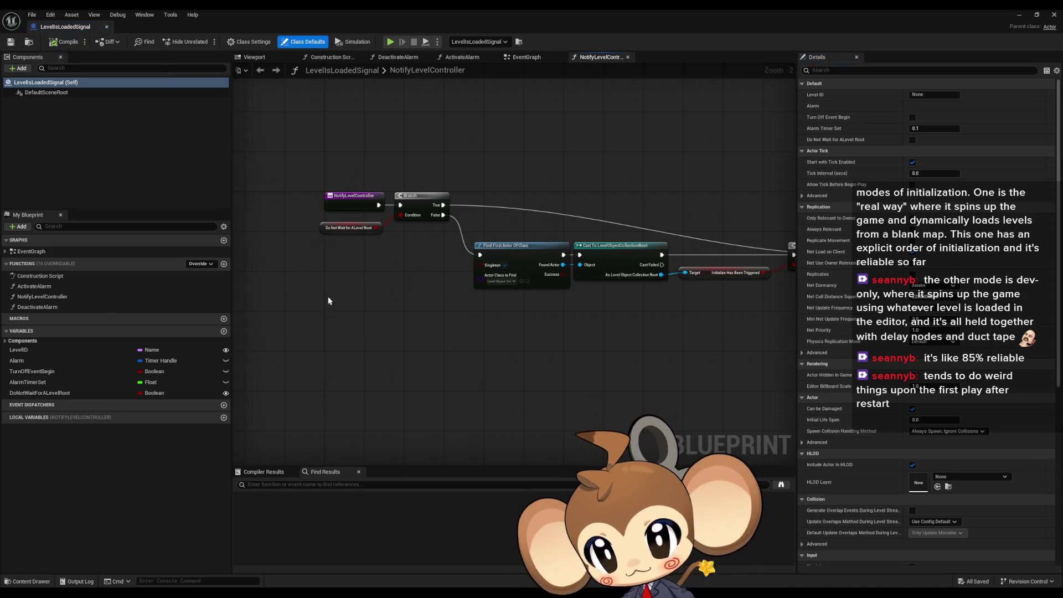
left_click(1036, 13)
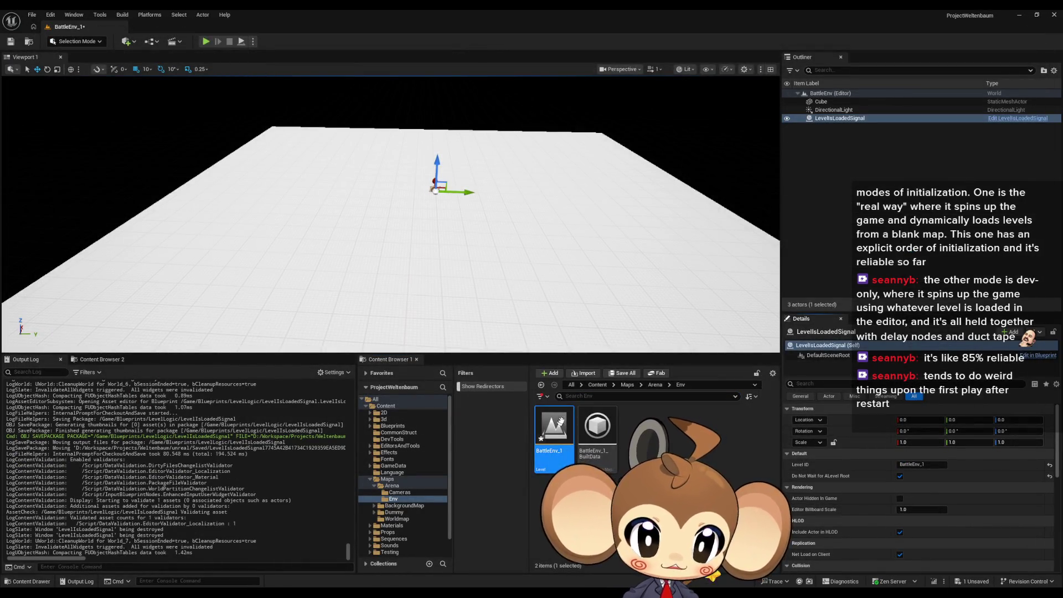
- Save BattleEnv_1, open Arena_CameraMap, and enable Do Not Wait for ALevel Root on its LevelIsLoadedSignal actor
left_click(669, 390)
left_click(686, 399)
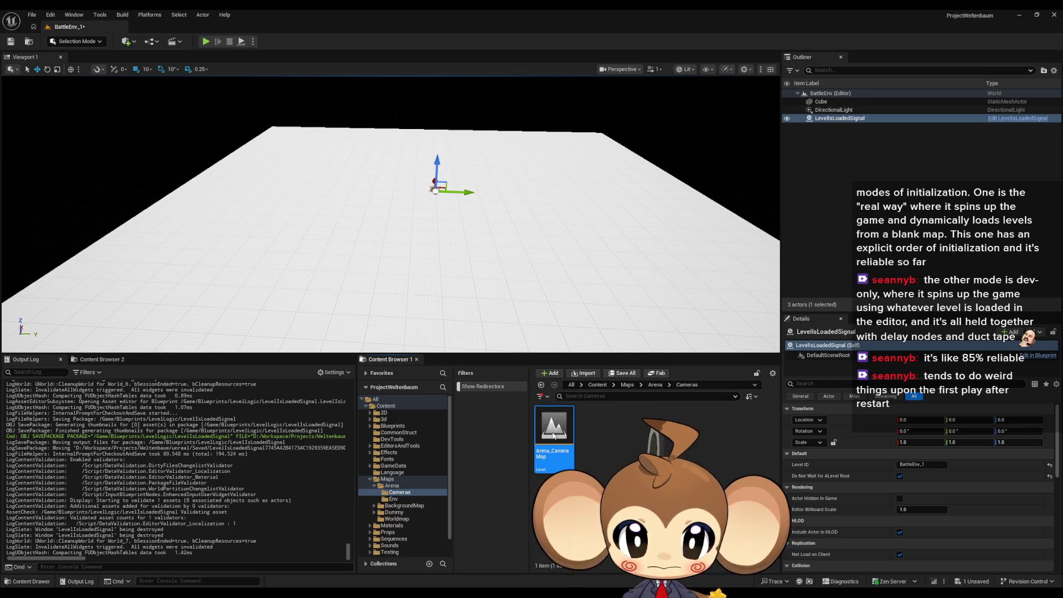
double_click(554, 436)
left_click(568, 396)
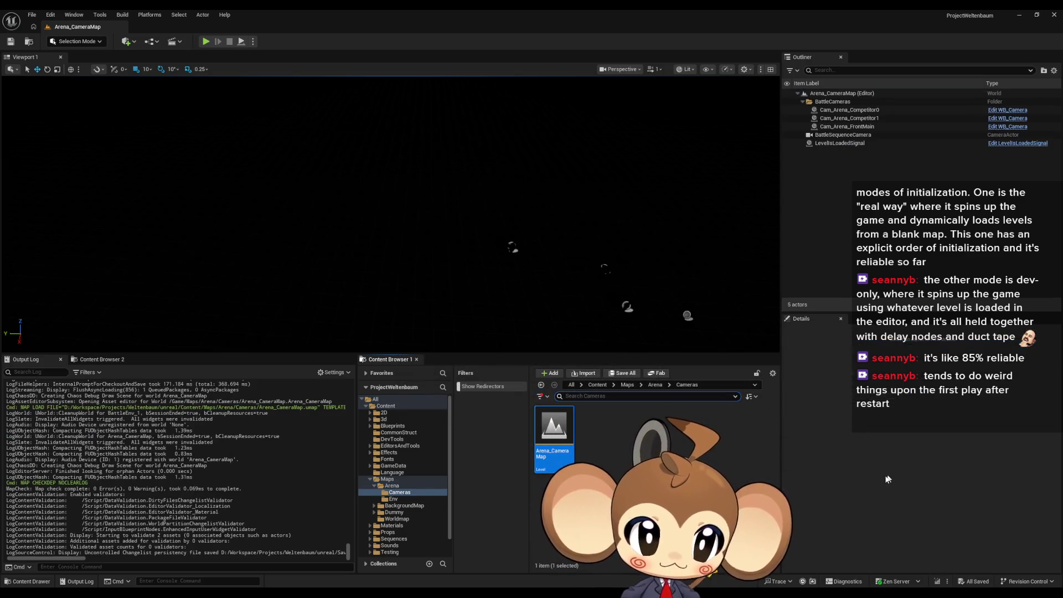
left_click(844, 144)
left_click(901, 477)
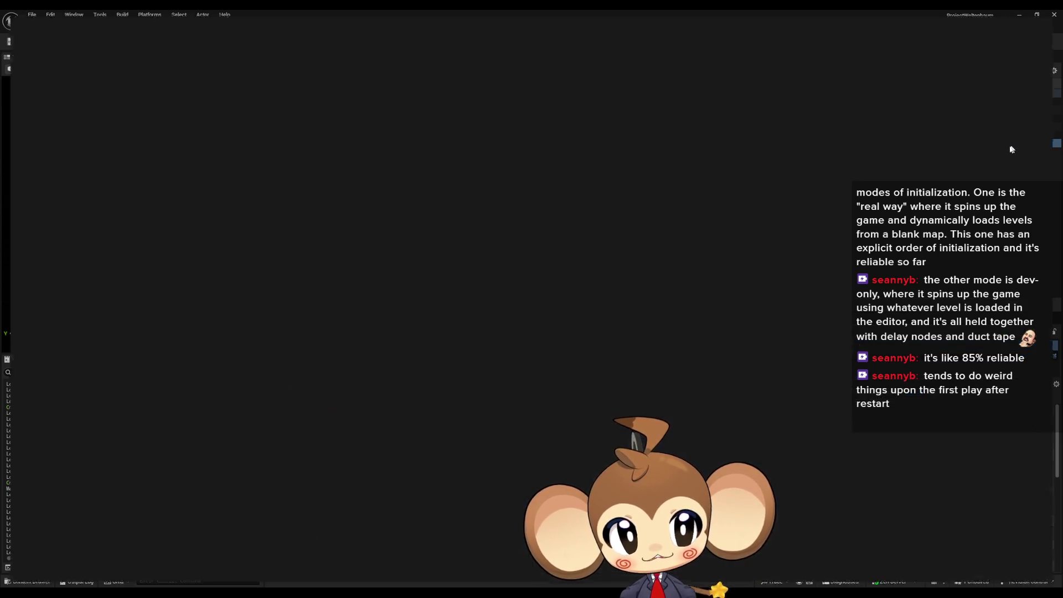
left_click(1013, 144)
- Review NotifyLevelController from its entry through the Find, Cast and LevelID nodes to Deactivate Alarm, then close
scroll(417, 259, "down", 1)
left_click_drag(481, 254, 454, 244)
left_click_drag(649, 242, 576, 226)
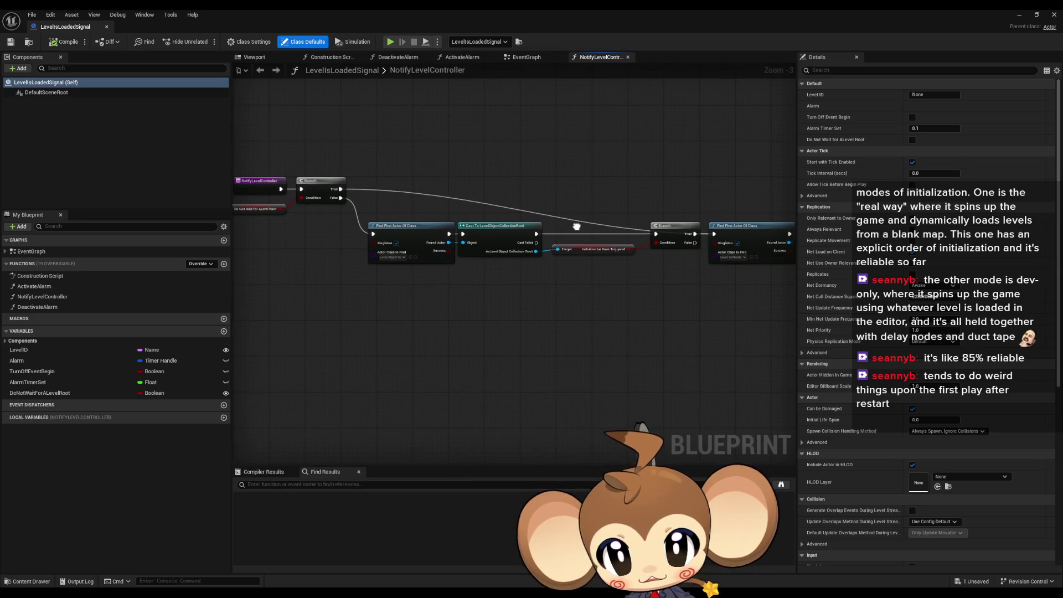
scroll(587, 239, "up", 4)
mouse_move(443, 157)
left_mouse_down()
mouse_move(706, 318)
mouse_move(487, 306)
left_mouse_up()
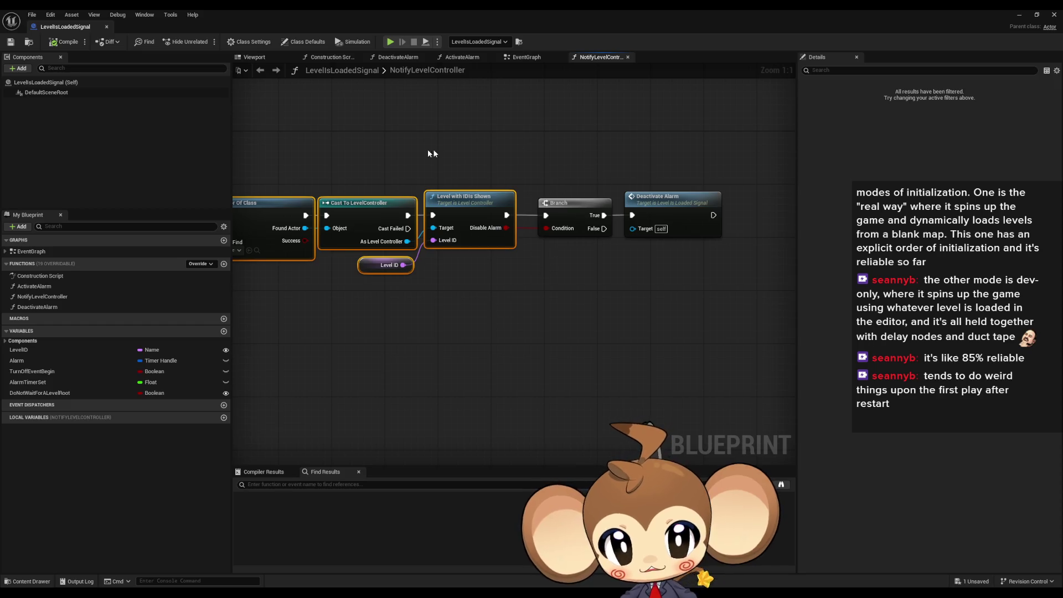
mouse_move(425, 122)
left_mouse_down()
mouse_move(517, 332)
mouse_move(510, 326)
mouse_move(569, 336)
left_mouse_up()
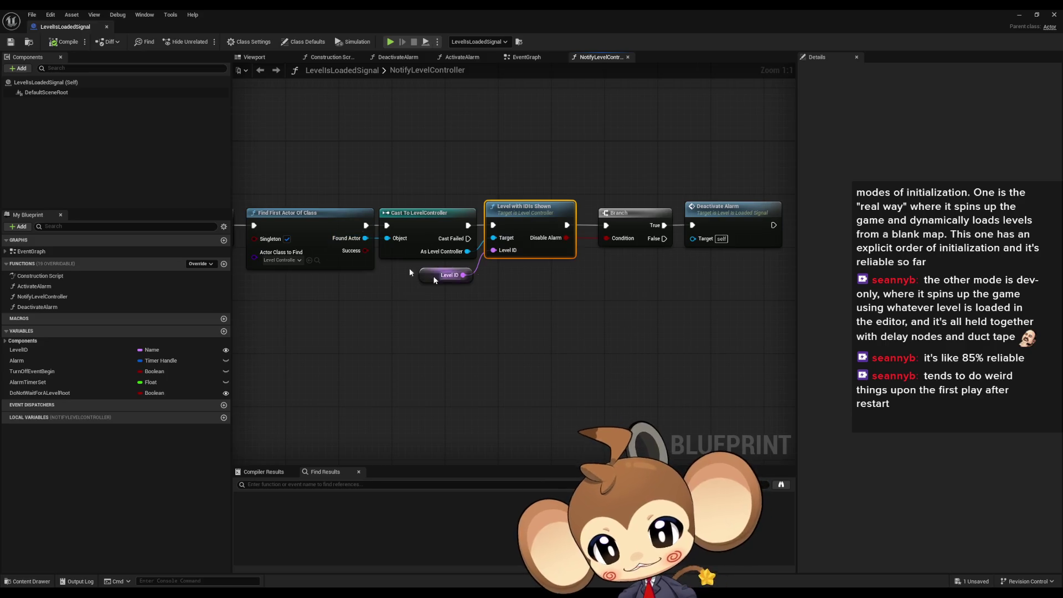
scroll(533, 336, "down", 3)
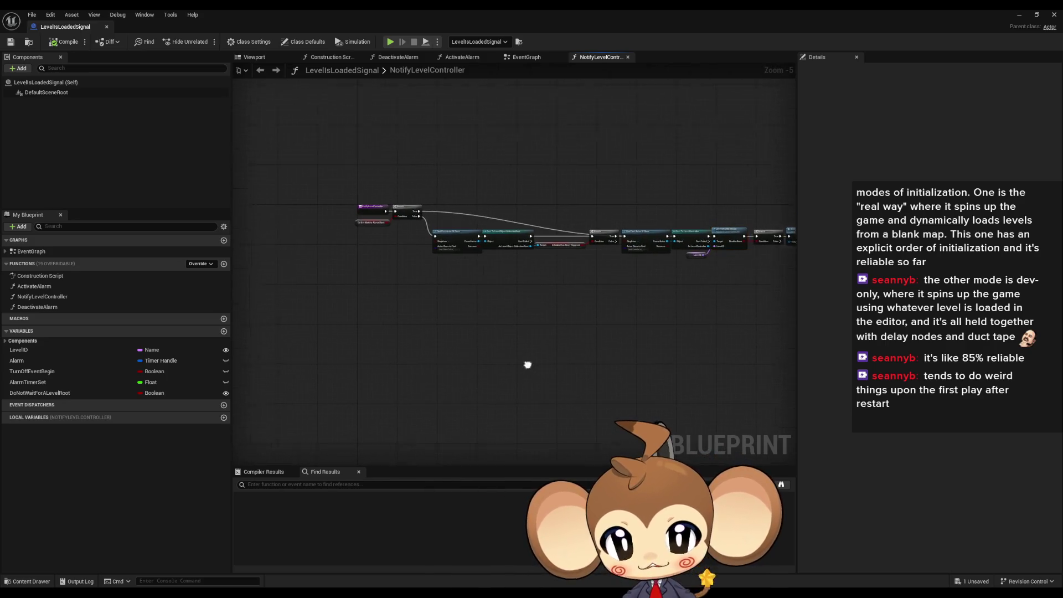
mouse_move(341, 135)
left_mouse_down()
mouse_move(436, 307)
mouse_move(322, 310)
left_mouse_up()
left_click(669, 310)
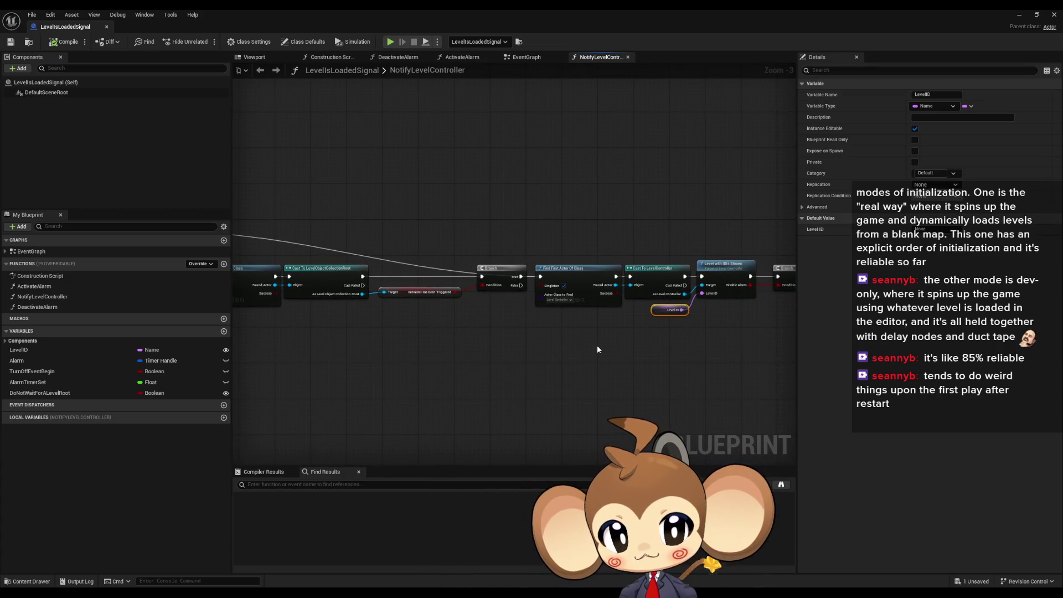
mouse_move(597, 345)
left_mouse_down()
mouse_move(491, 352)
mouse_move(748, 355)
left_mouse_up()
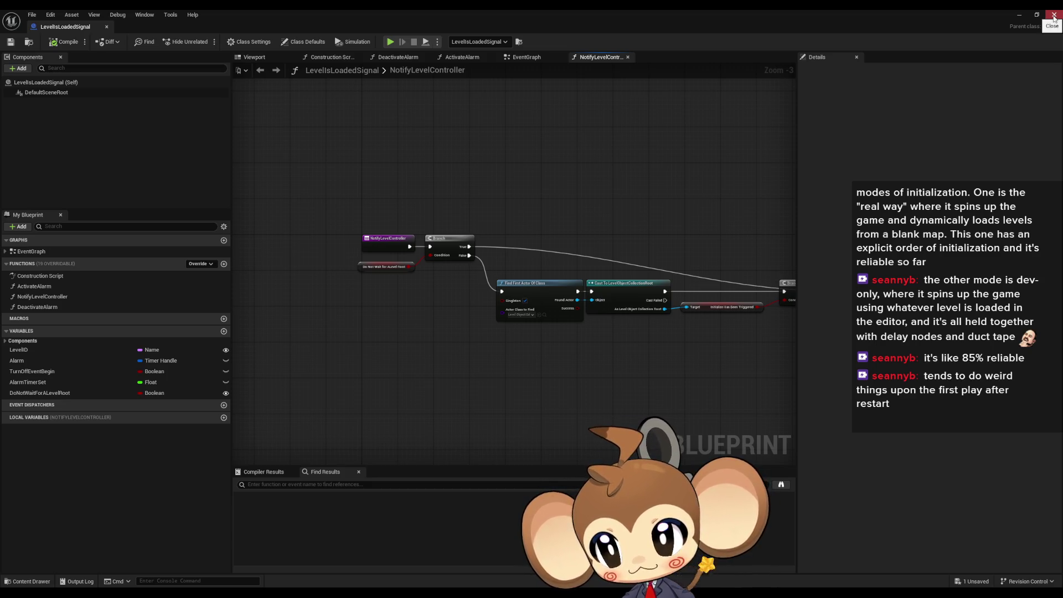
mouse_move(687, 291)
left_mouse_down()
mouse_move(549, 285)
mouse_move(310, 245)
left_mouse_up()
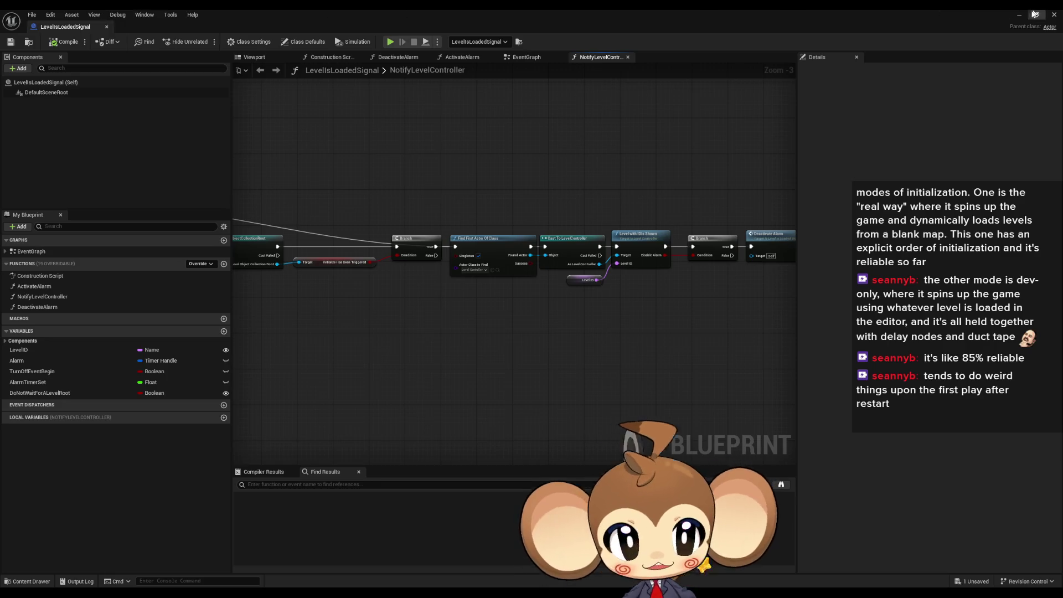
left_click(1054, 14)
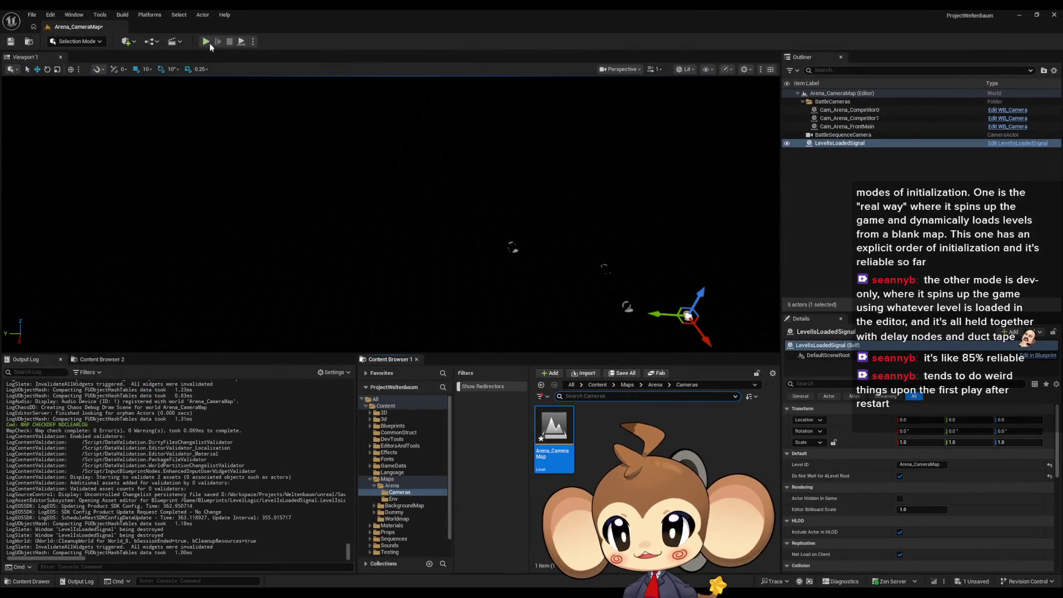
- Save Arena_CameraMap, load the Main map from the Content folder, and start Play In Editor
left_click(598, 386)
scroll(653, 443, "down", 5)
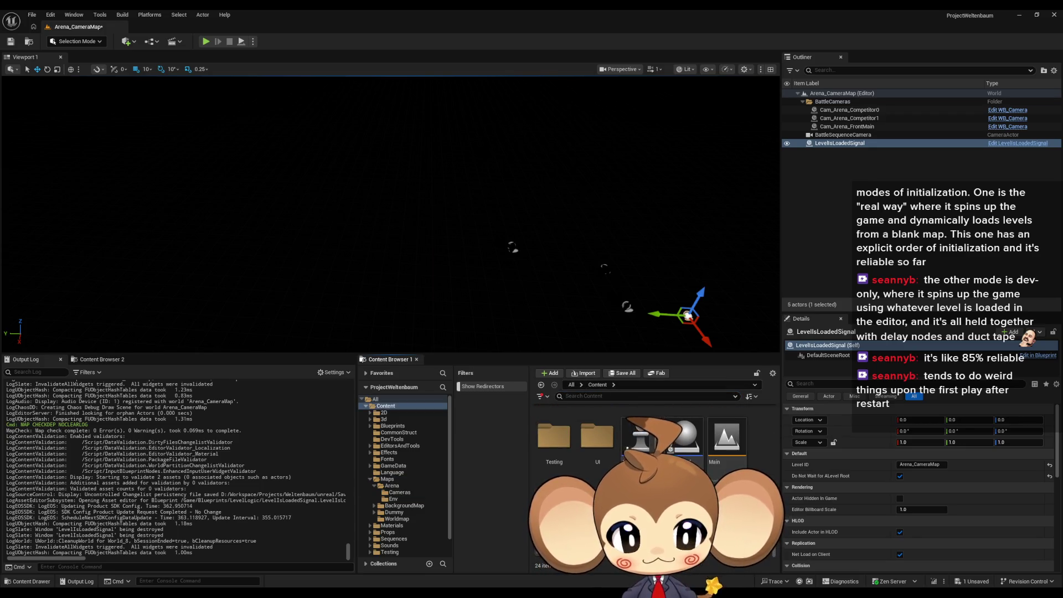
scroll(654, 443, "up", 2)
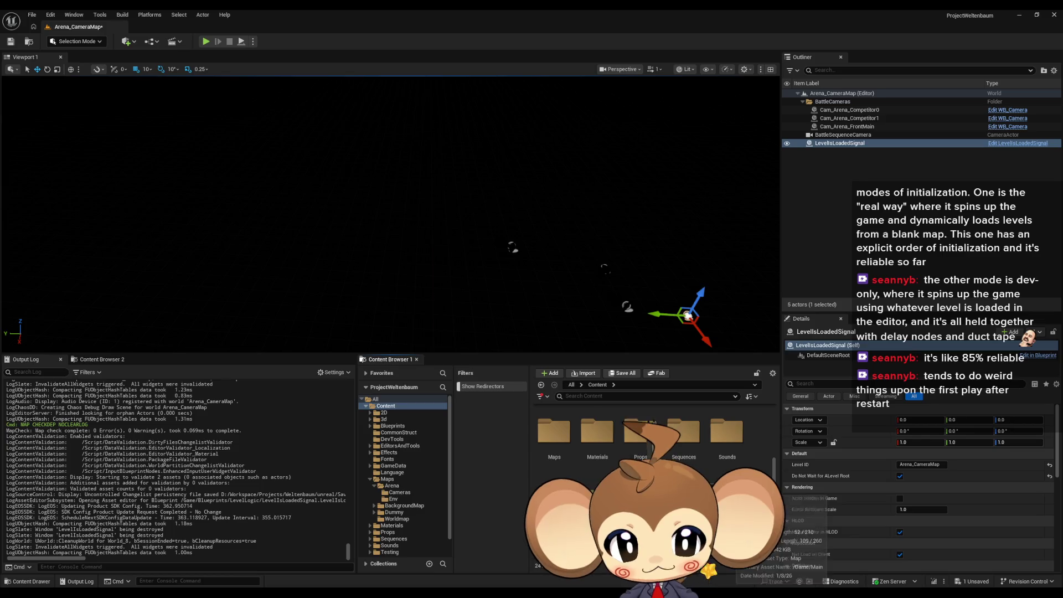
key("ctrl+shift+s")
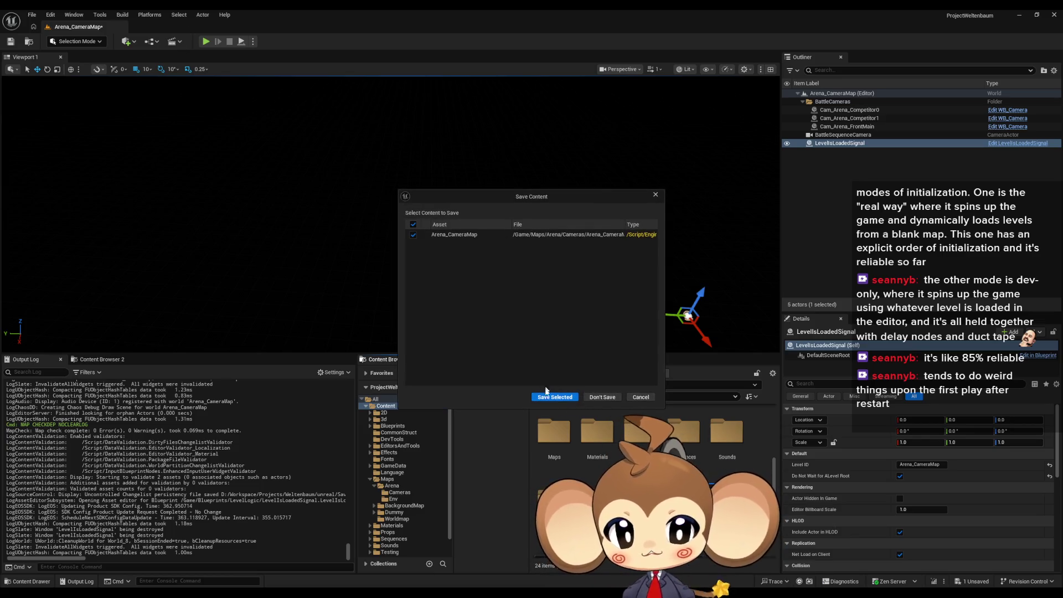
left_click(551, 397)
left_click(207, 42)
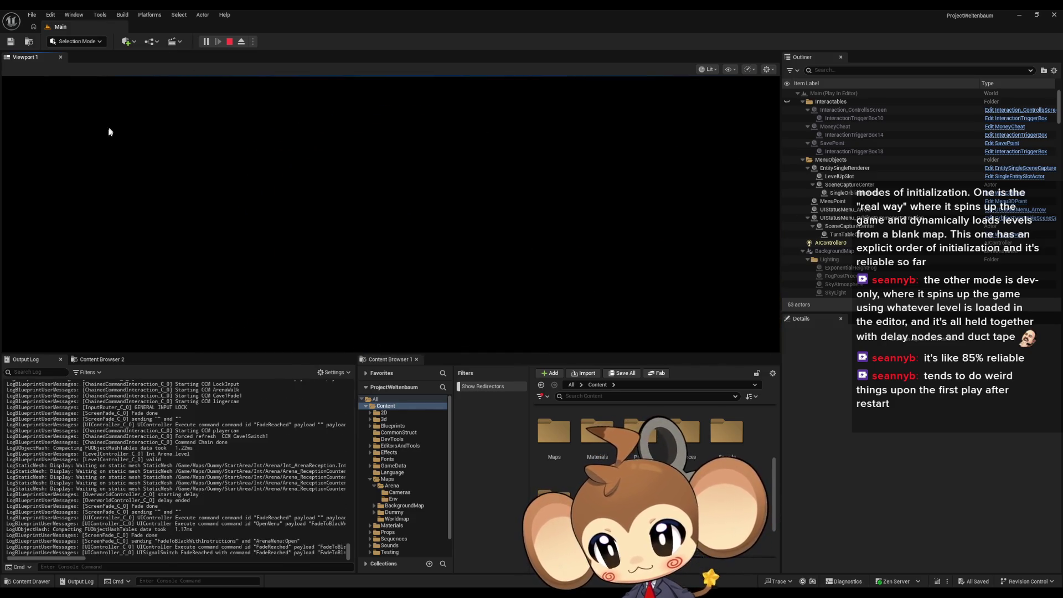
- Run the in-game Progression Test, restart Play In Editor, reach the arena battle, then stop playing
left_click(61, 102)
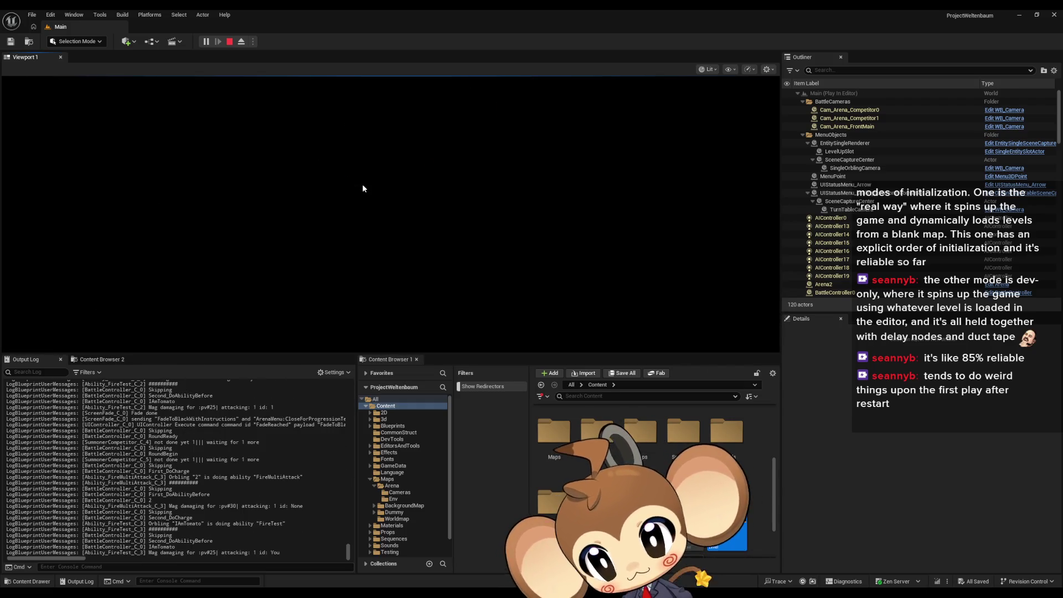
left_click(230, 42)
left_click(206, 42)
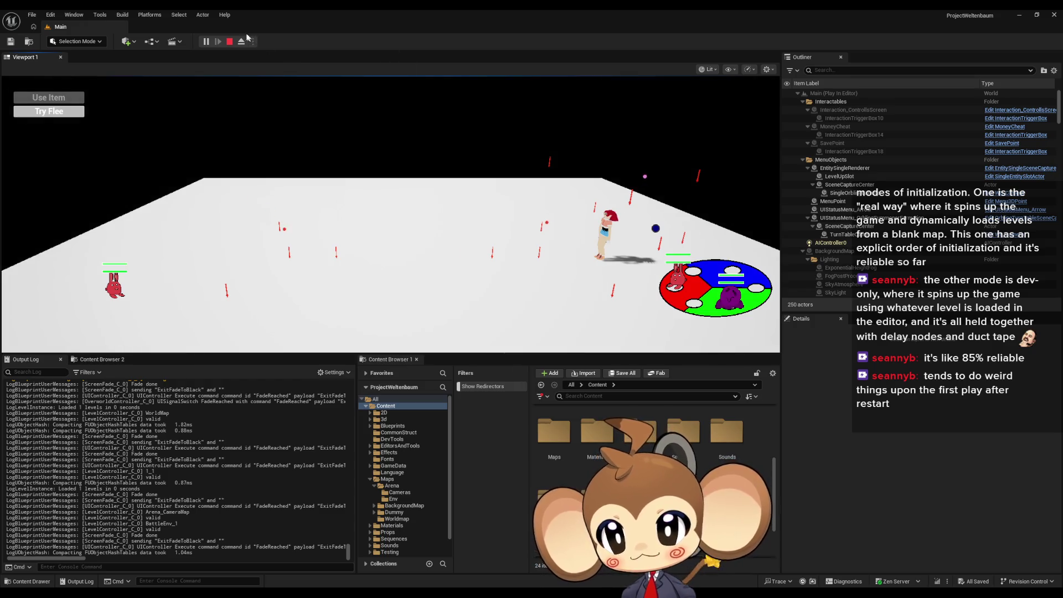
key("Escape")
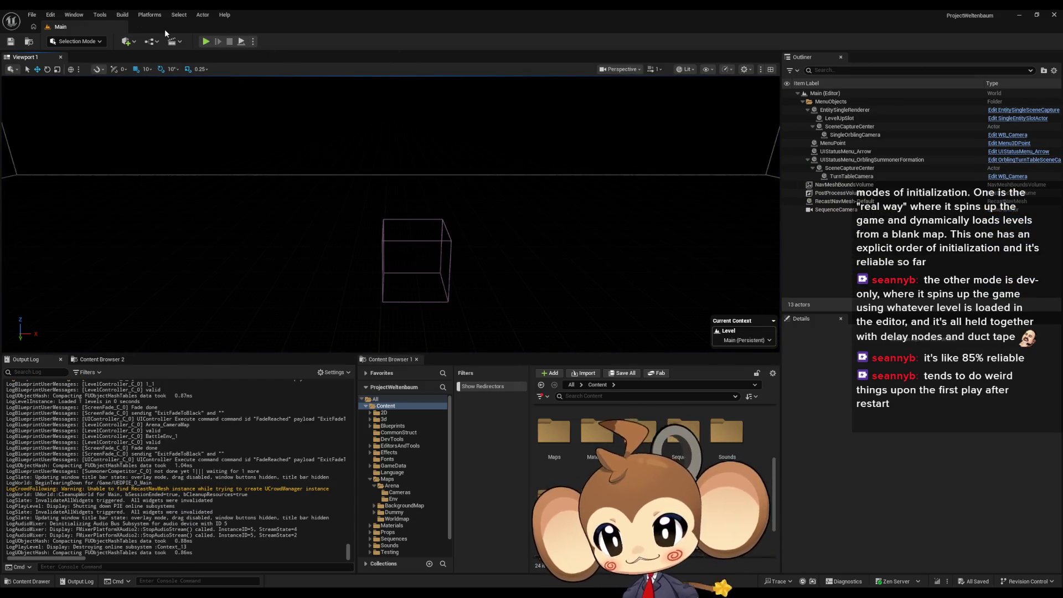
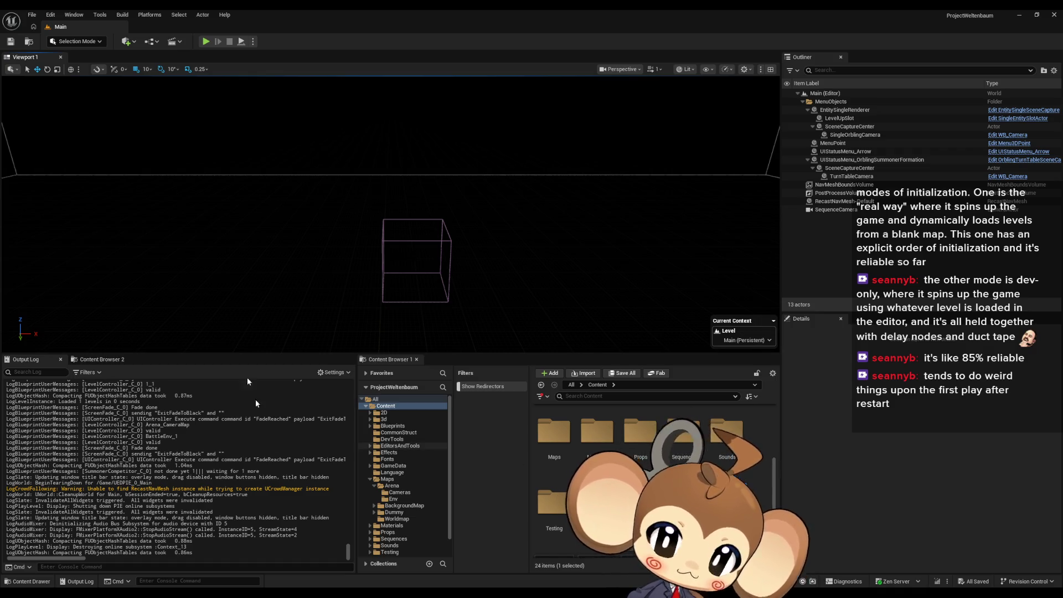
left_click(155, 15)
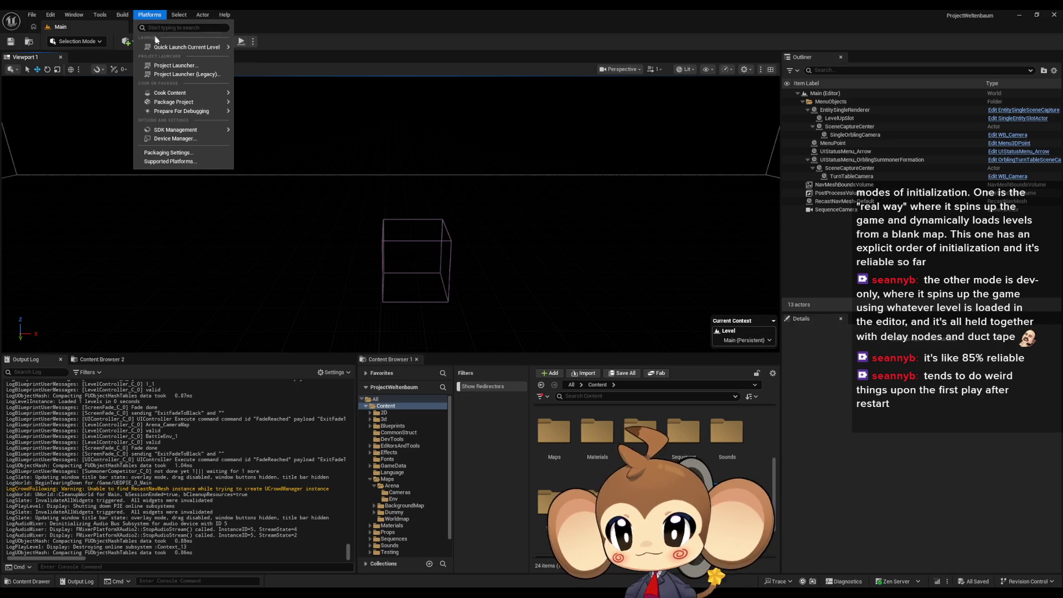
mouse_move(194, 102)
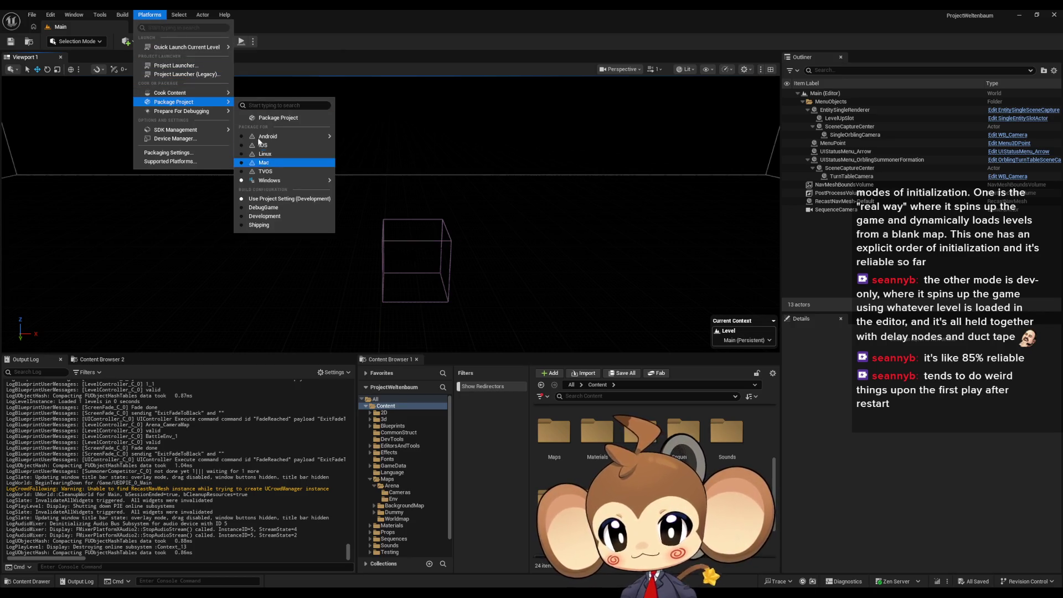
left_click(273, 118)
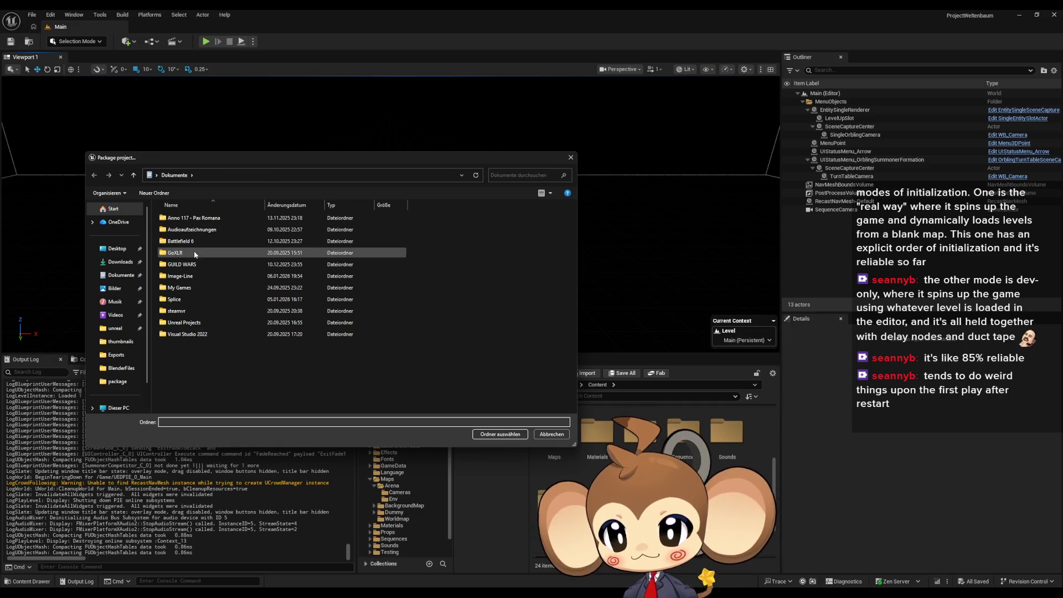
scroll(124, 360, "down", 1)
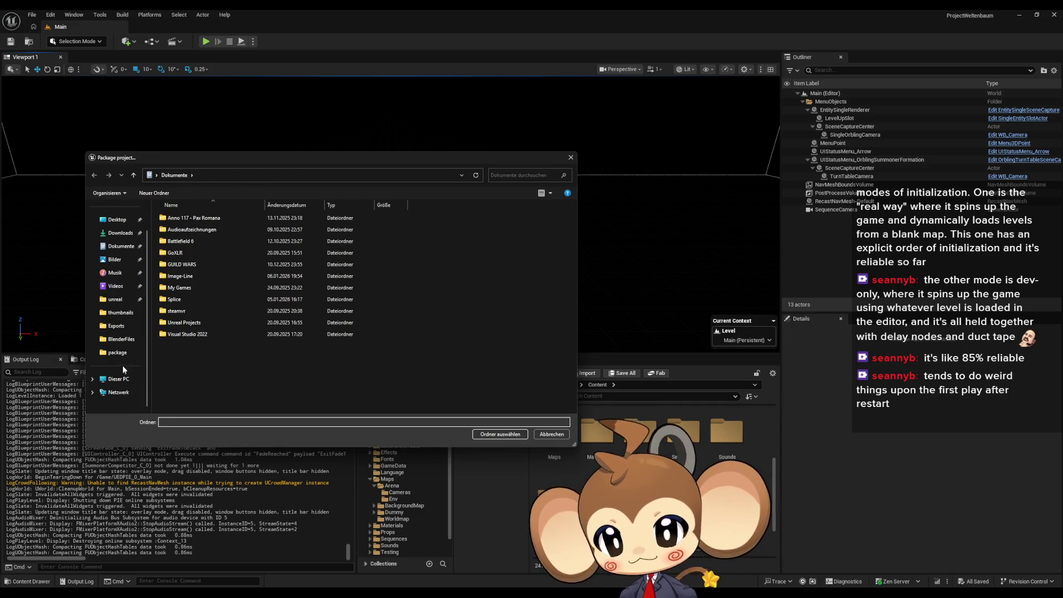
left_click(104, 350)
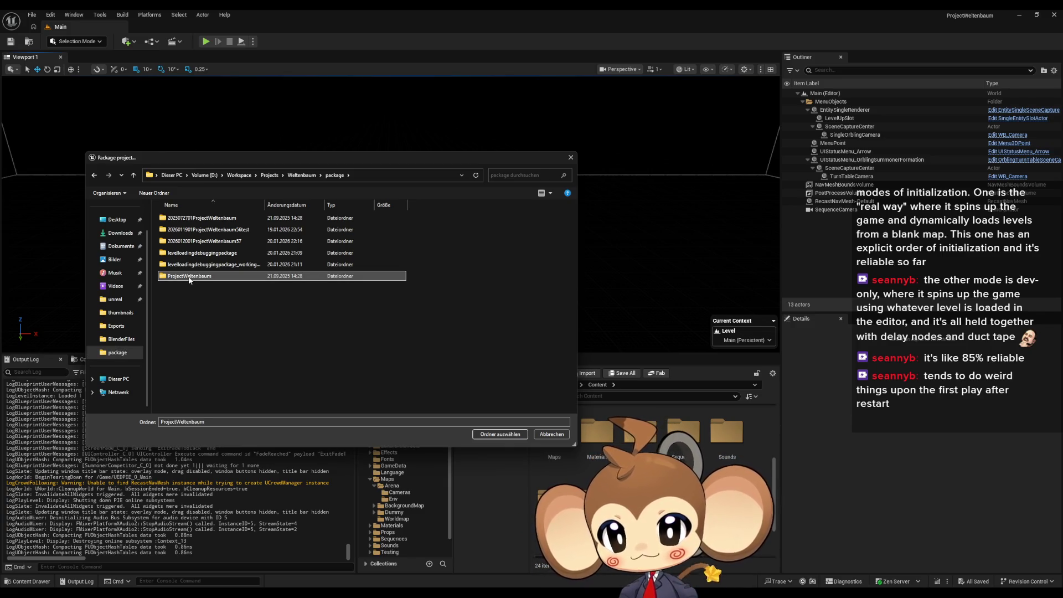
double_click(194, 243)
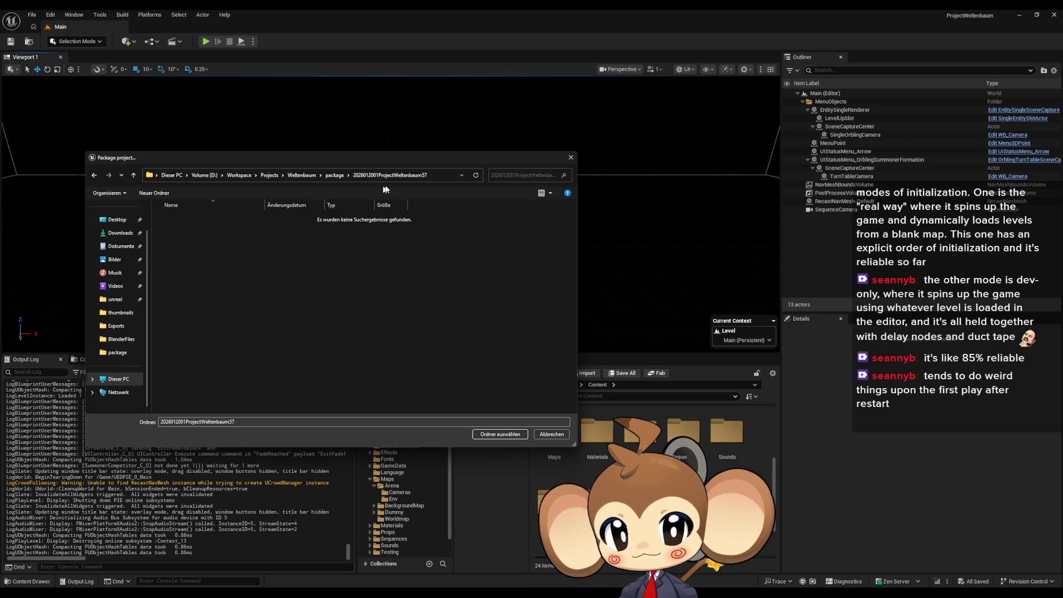
left_click(494, 435)
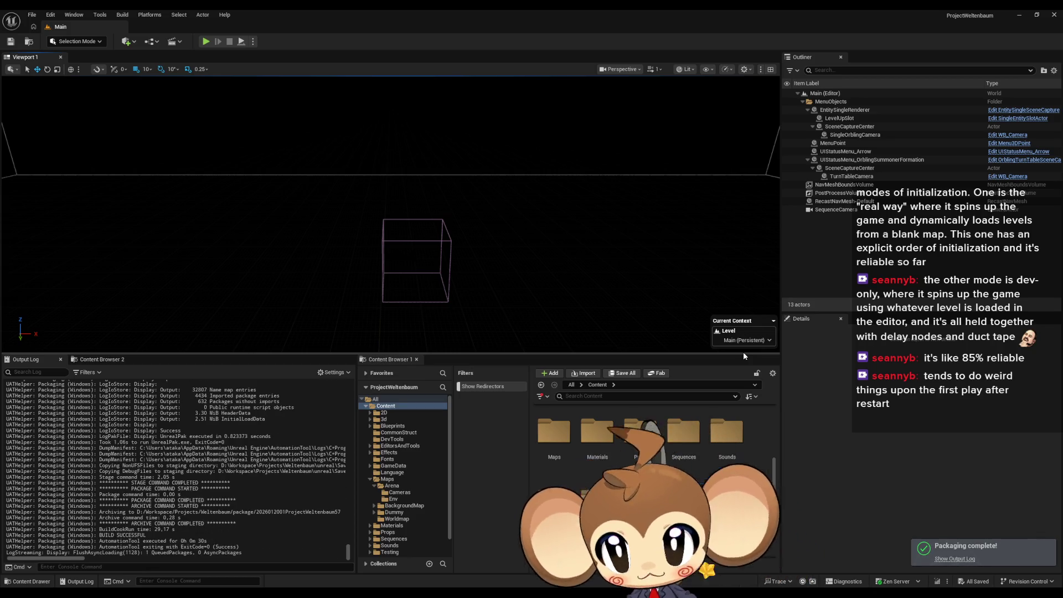
- Close the Unreal editor window once packaging has completed
left_click(1060, 14)
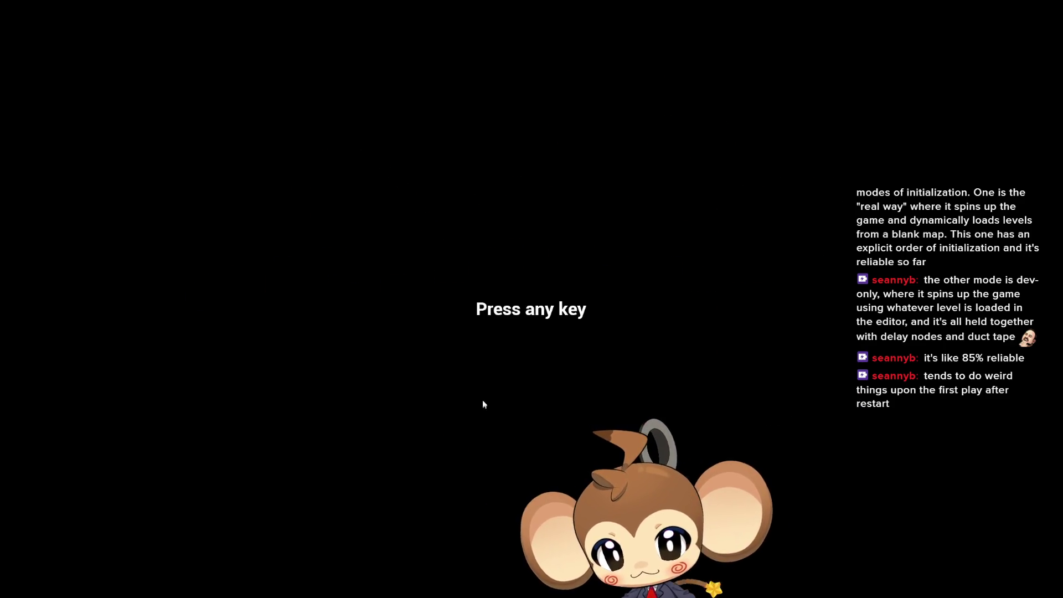
- Skip the title prompt, start a New Game, and run through the doorway into the floor hole
key("space")
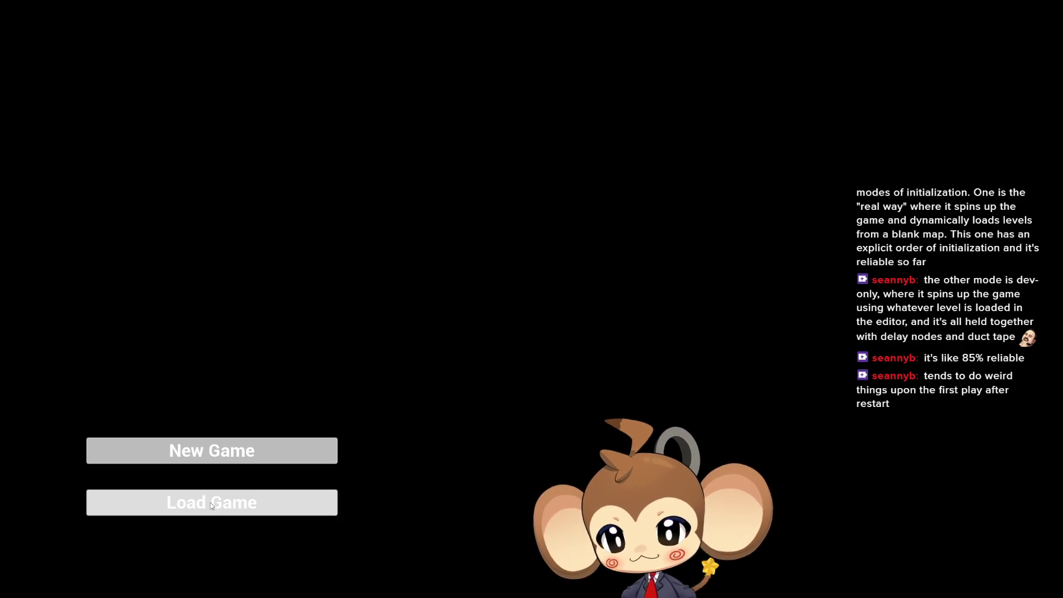
left_click(224, 454)
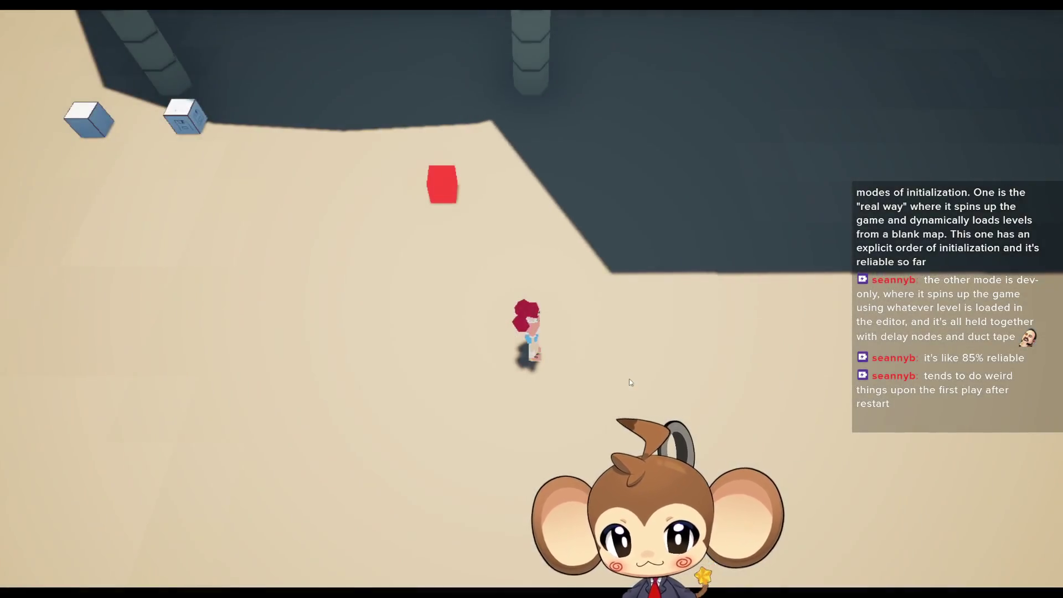
key("w")
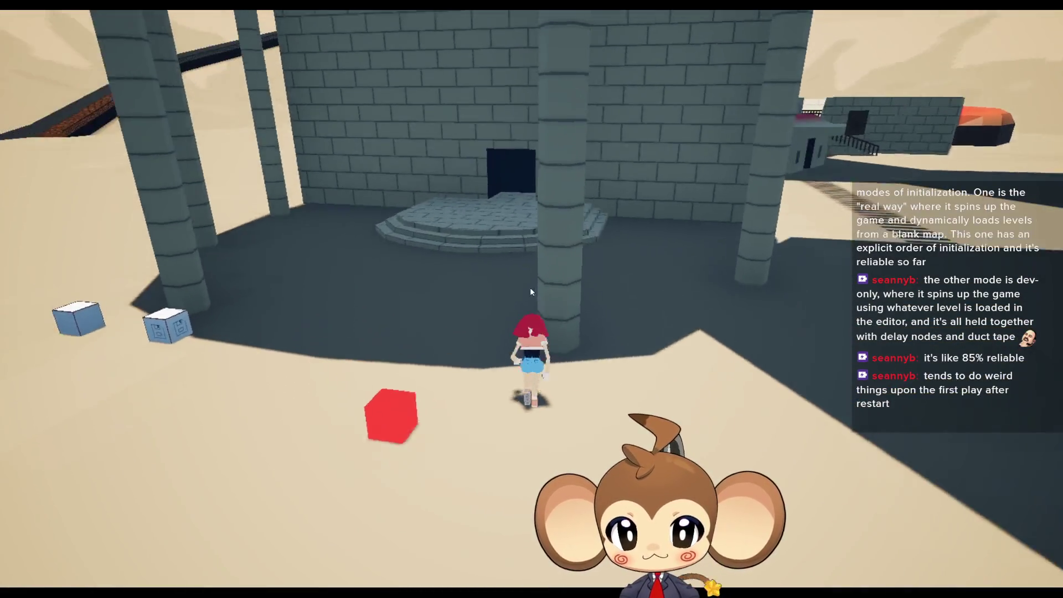
key("a")
key("w")
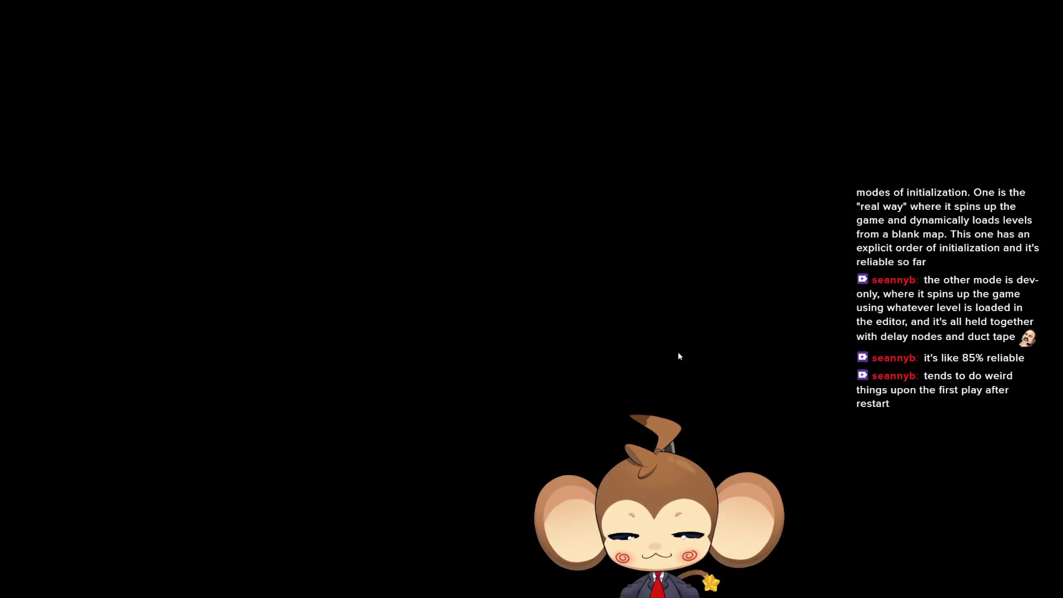
key("a")
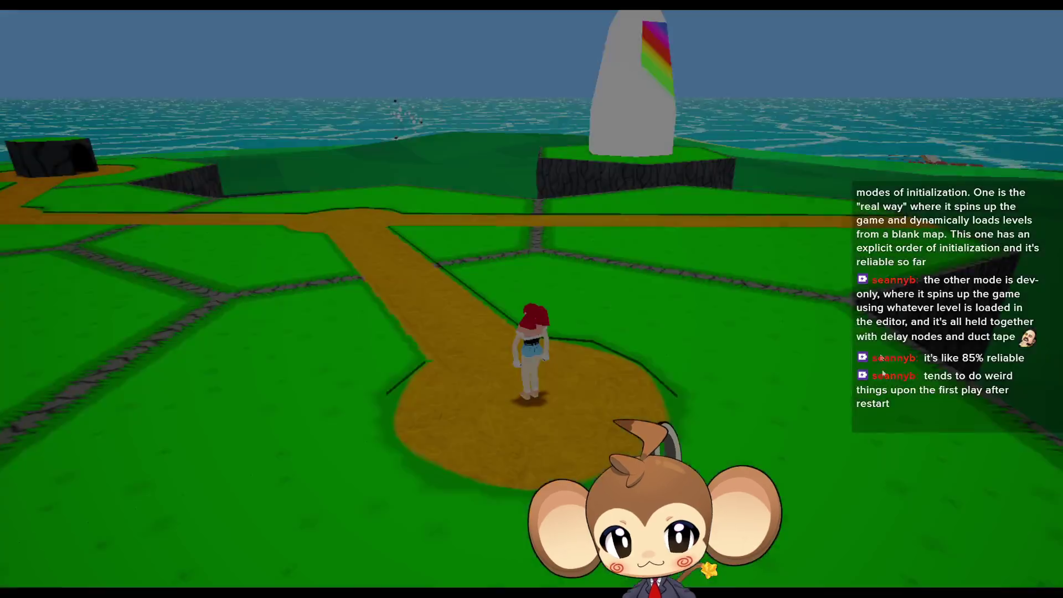
- Run the character along the grassy island path toward the rock
key("w")
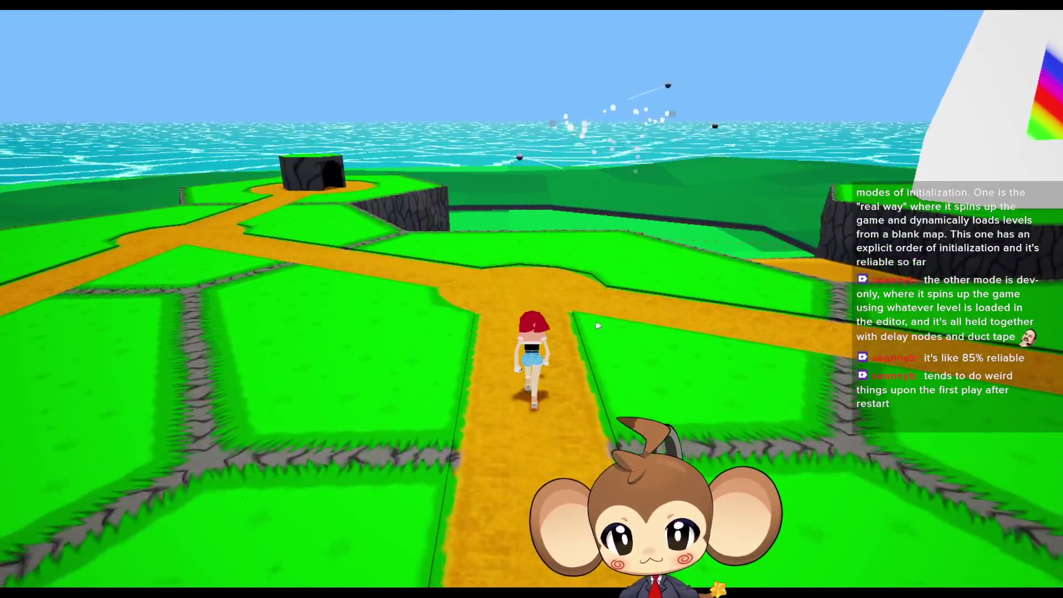
key("a")
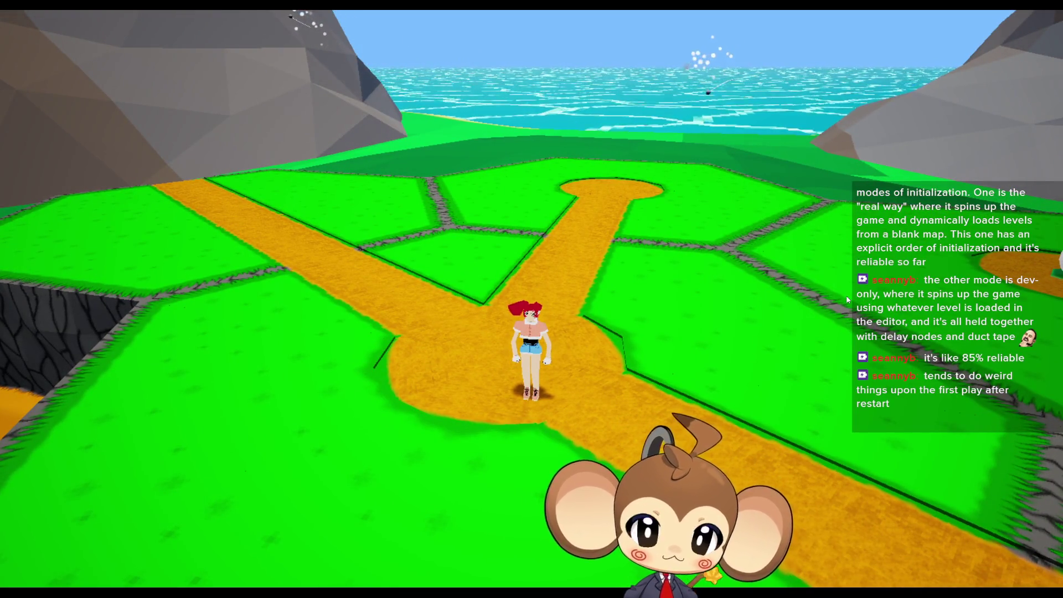
key("w")
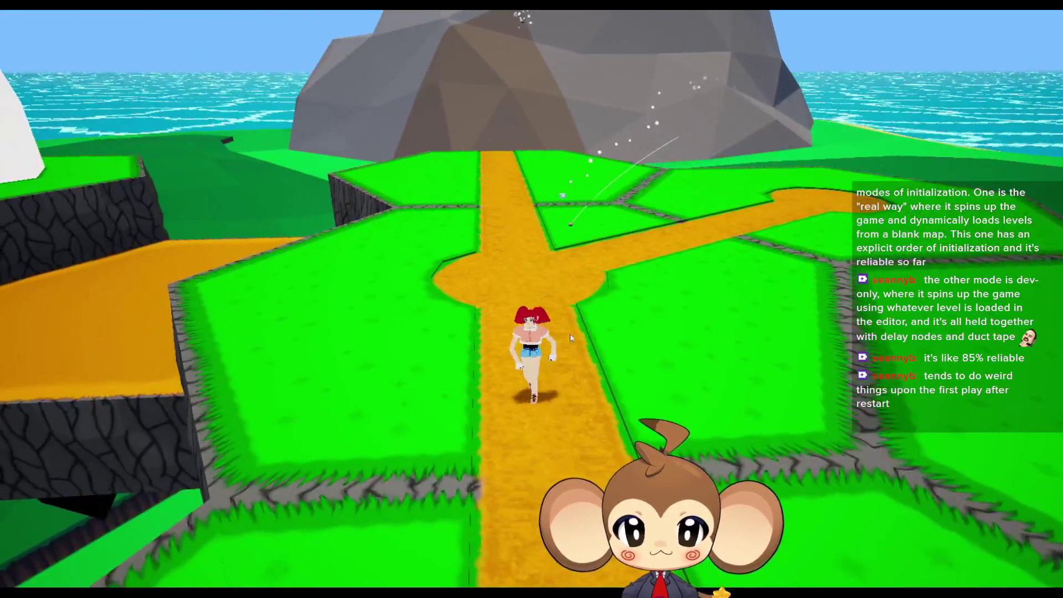
key("w")
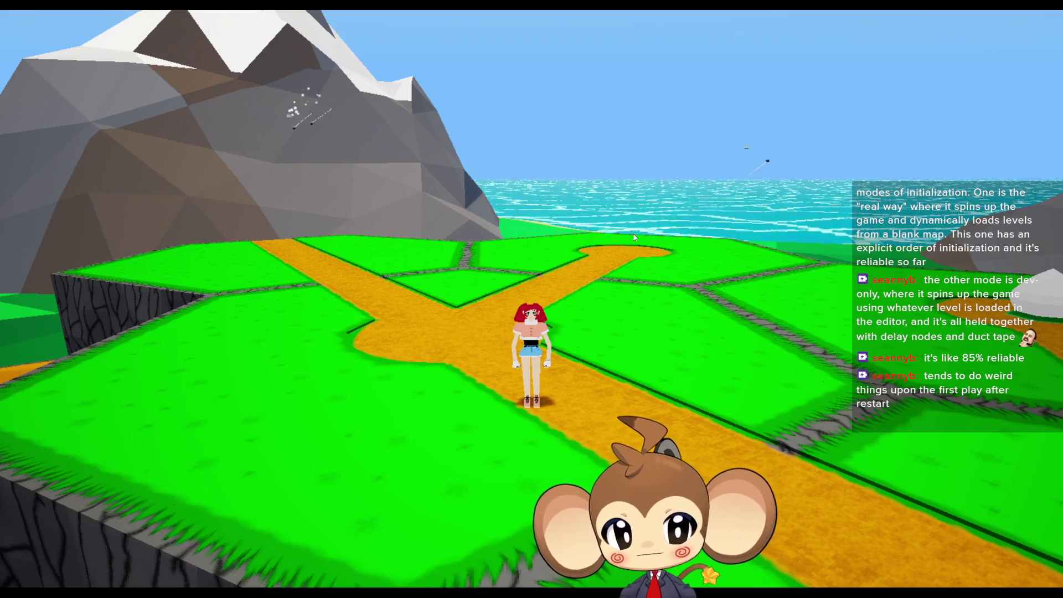
key("a")
key("s")
key("w")
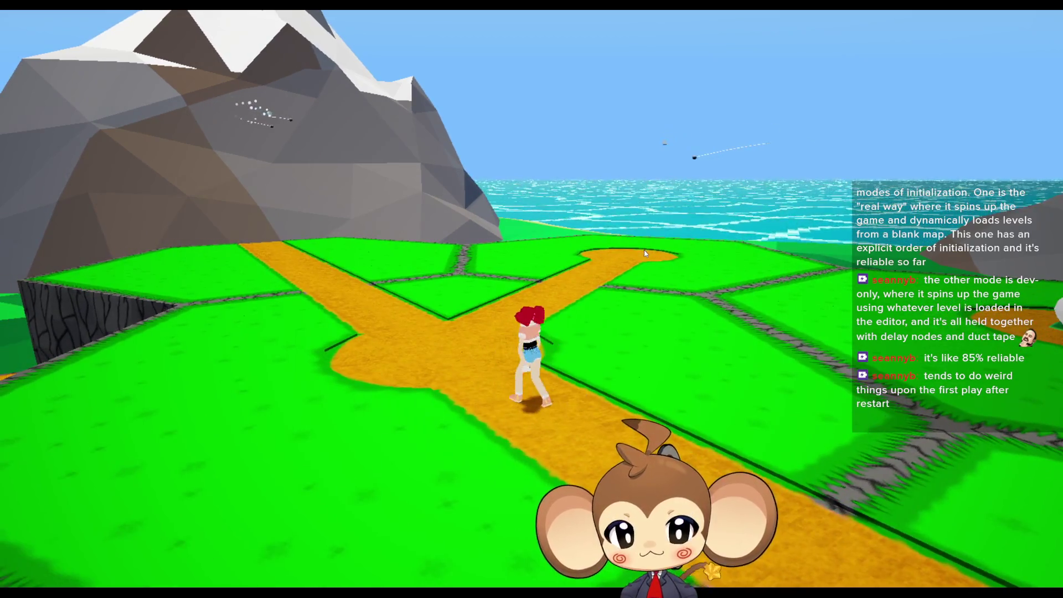
- Tilt the camera down and follow the dirt path up to the clearing and onto the branching trail
left_click_drag(644, 253, 650, 337)
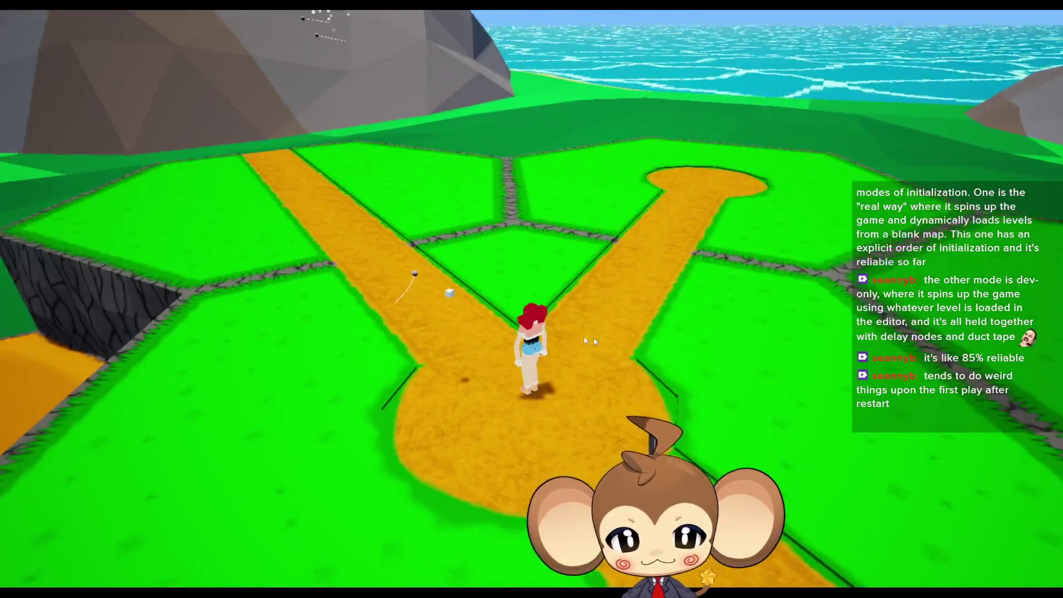
key("w")
key("w")
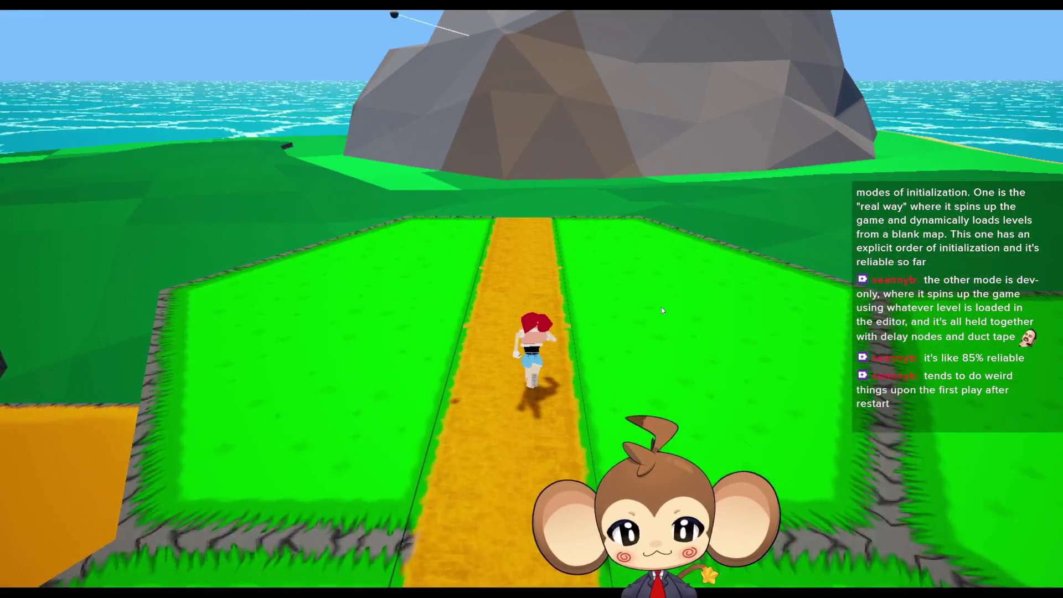
key("w")
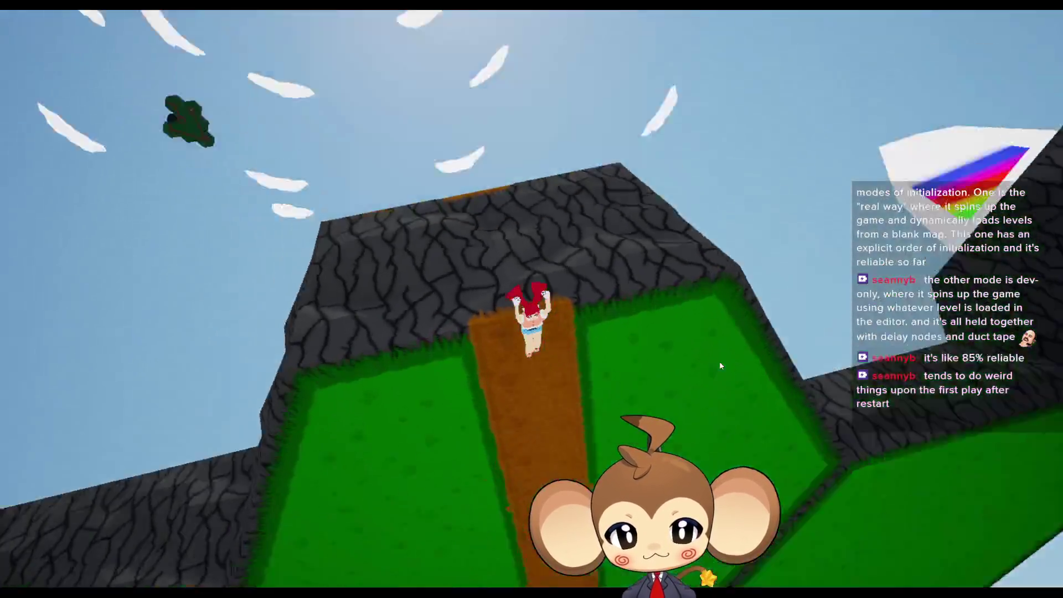
key("w")
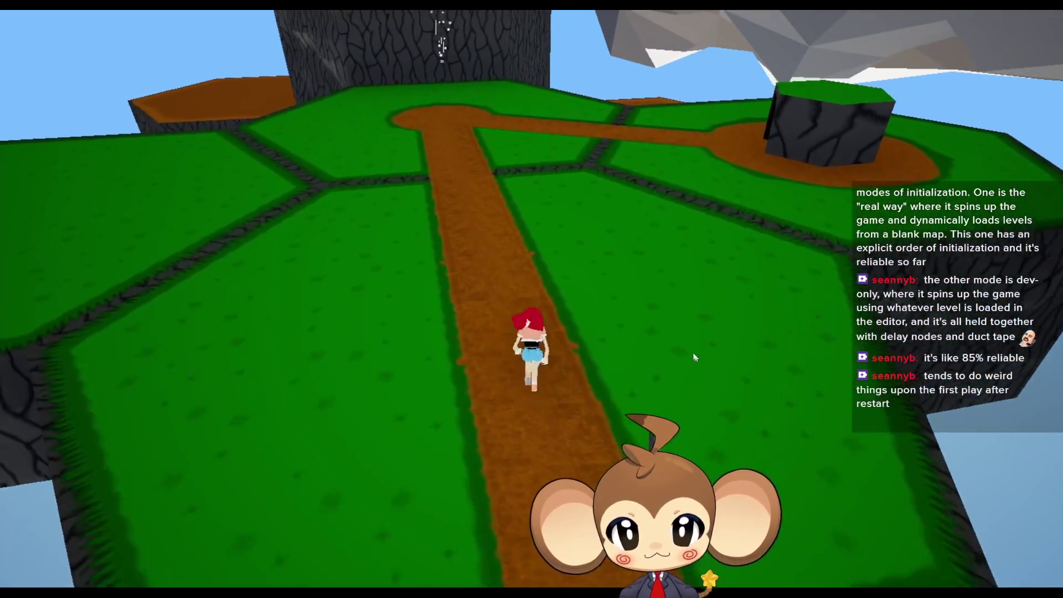
key("w")
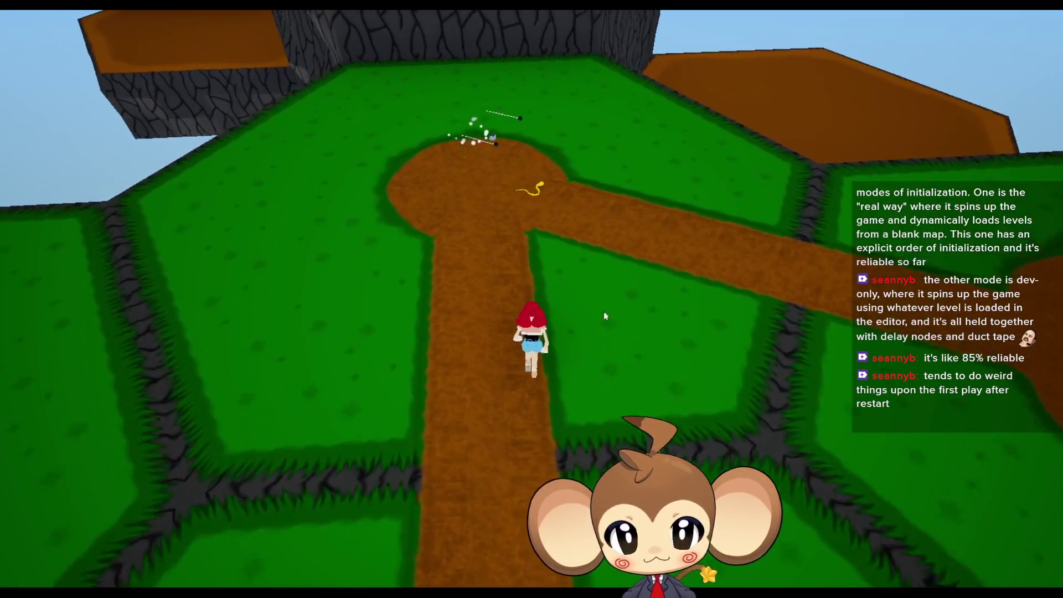
key("d")
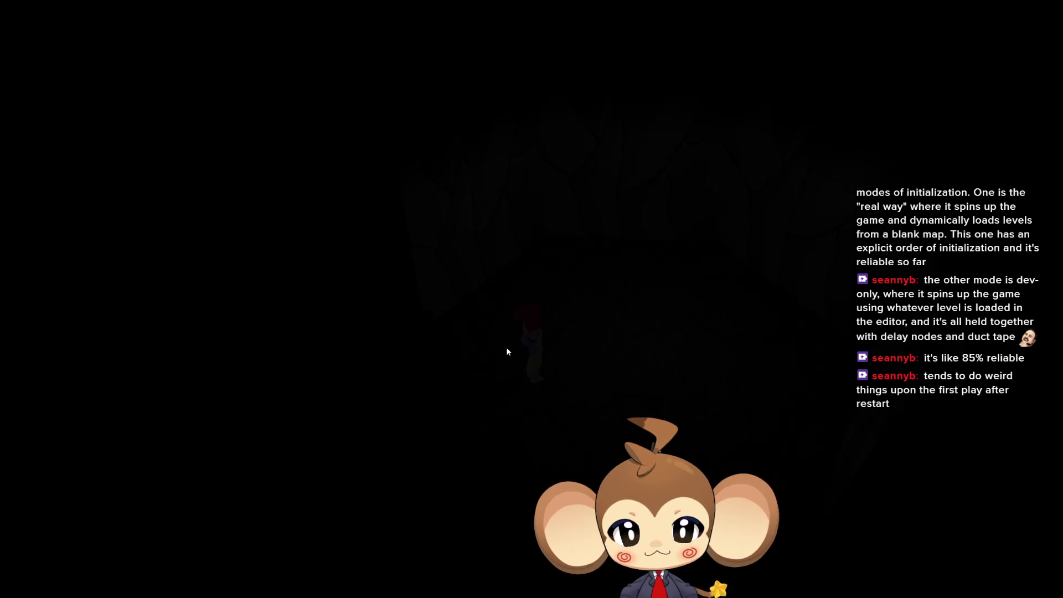
- Walk through the cave room, dismiss the 'Picked up a Slimy' notice, and approach the blue fish
key("w")
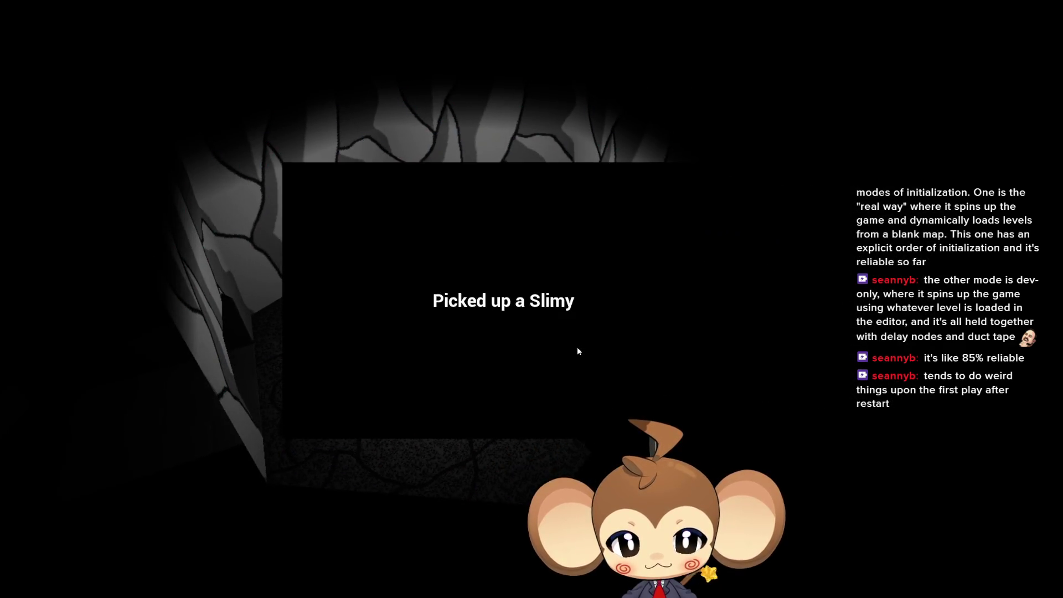
left_click(577, 351)
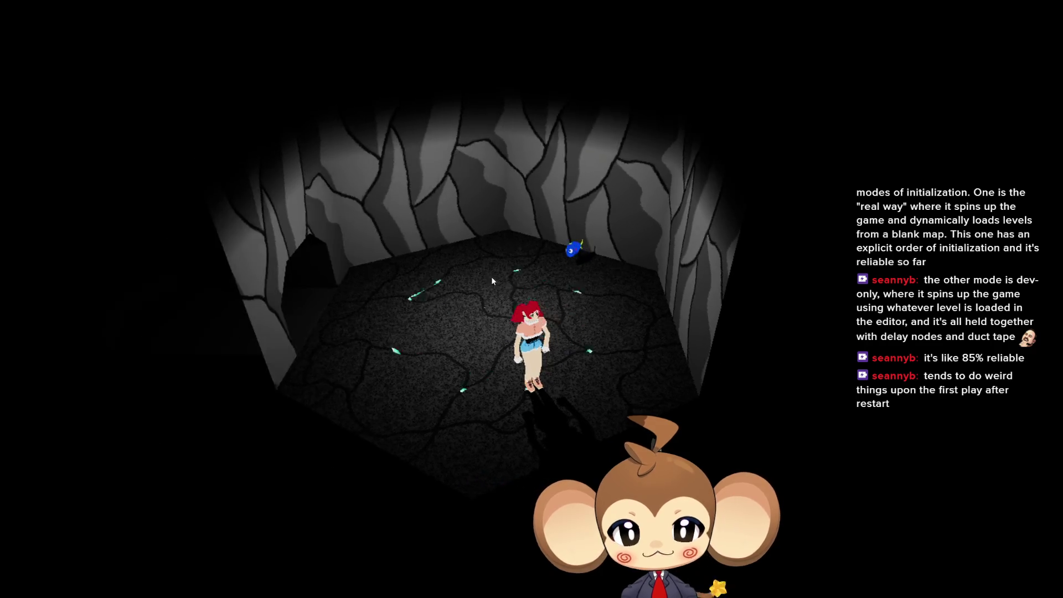
key("w")
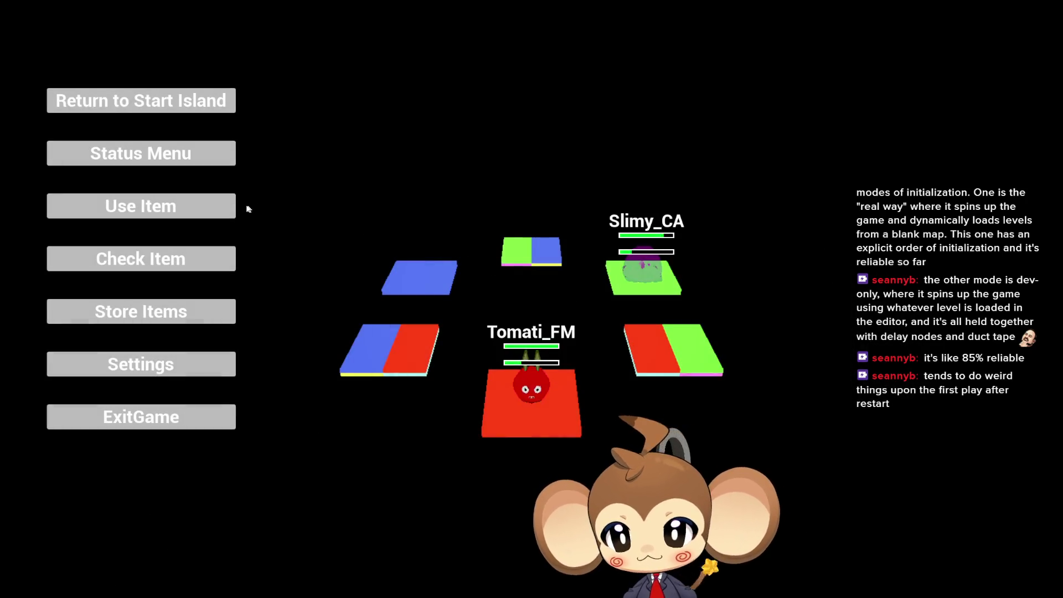
- Choose Return to Start Island from the orbling board menu
left_click(135, 106)
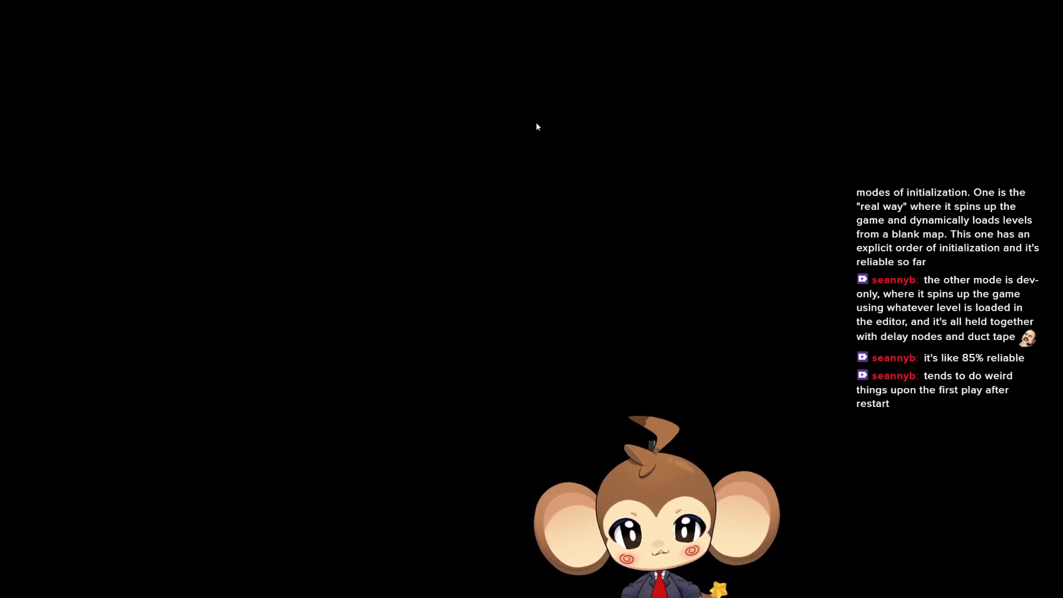
- Run through the courtyard, across the desert town, and into the orange-roofed building's doorway
key("w")
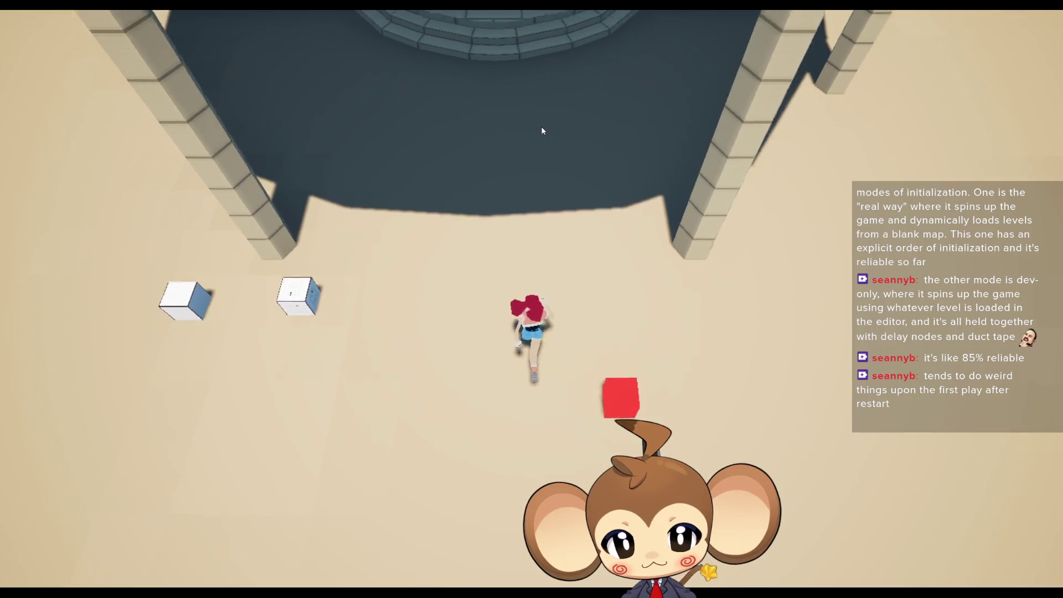
key("w")
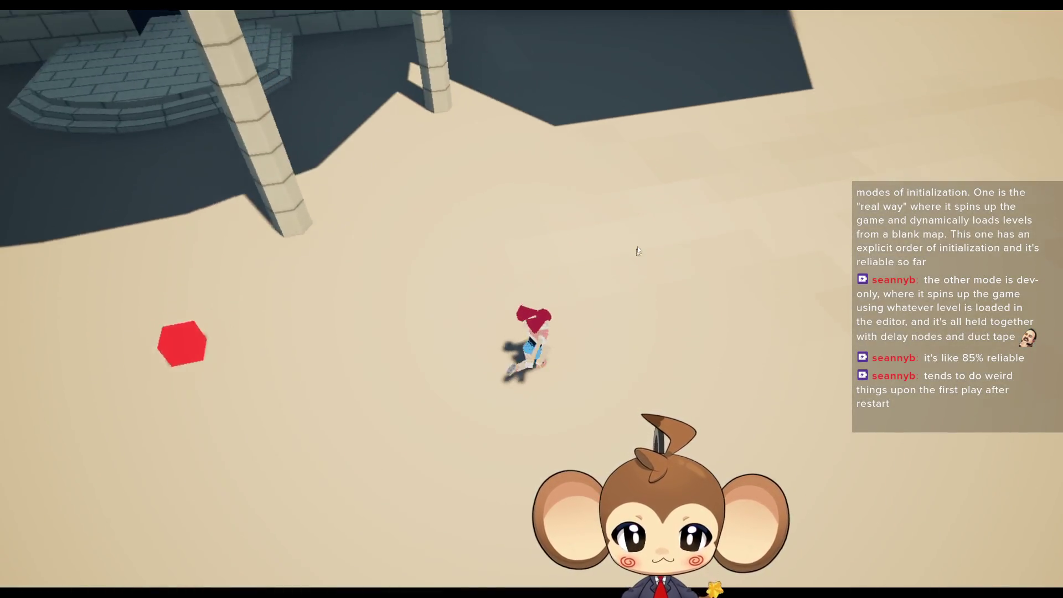
key("w")
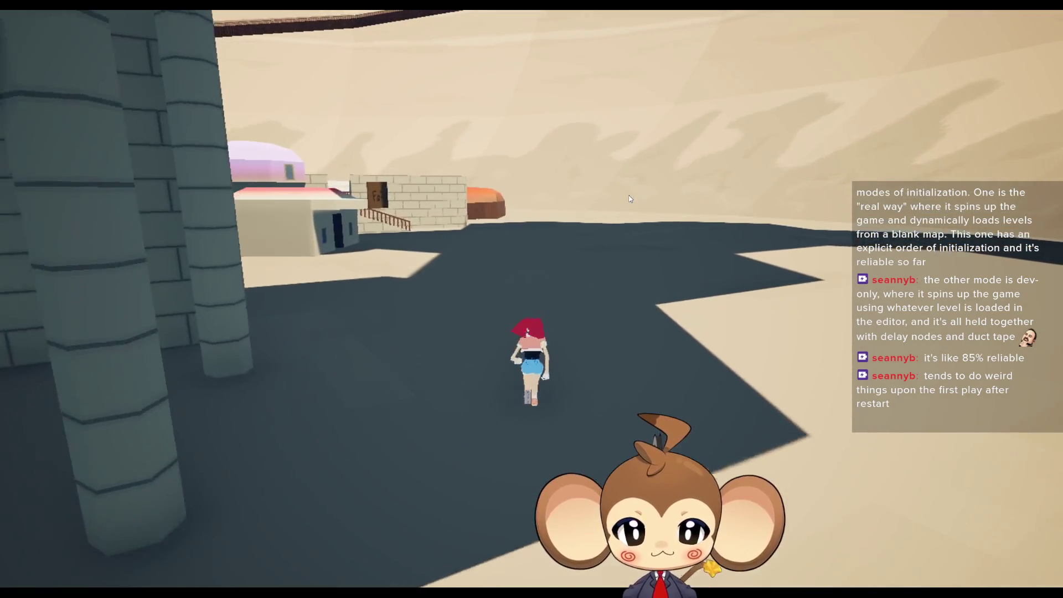
key("w")
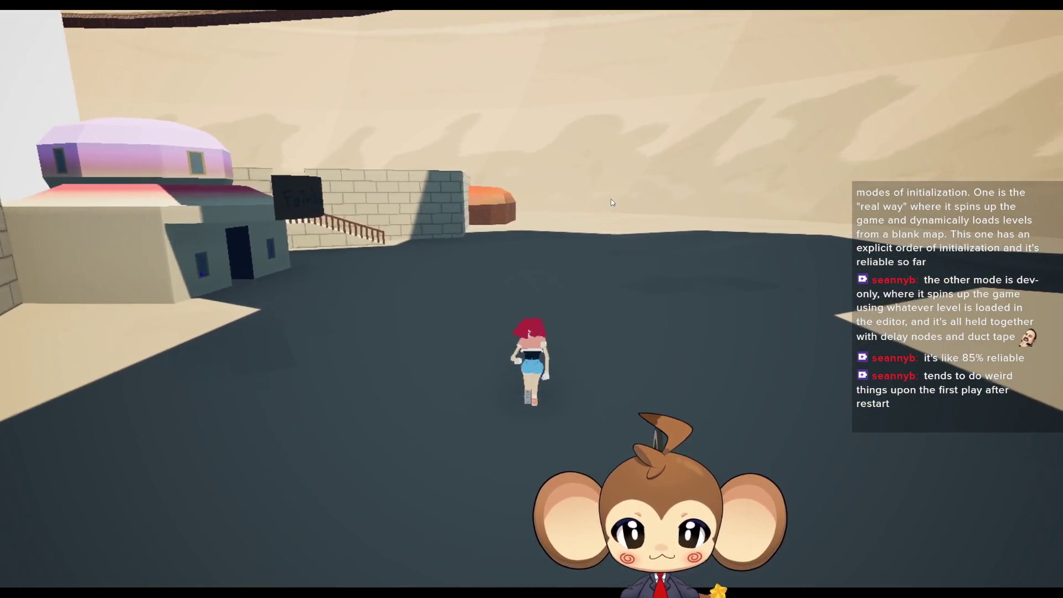
key("w")
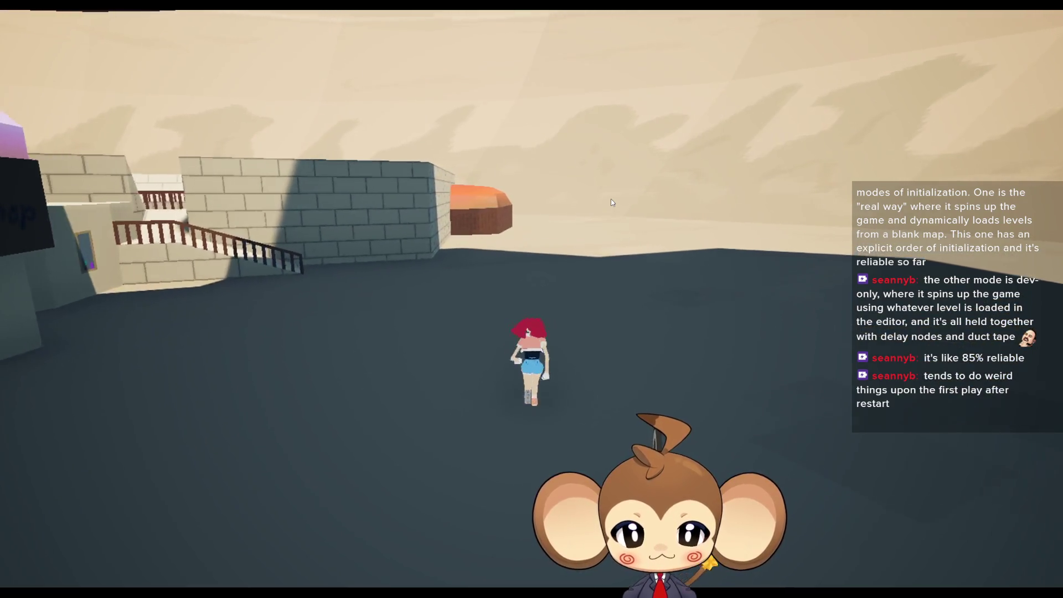
key("w")
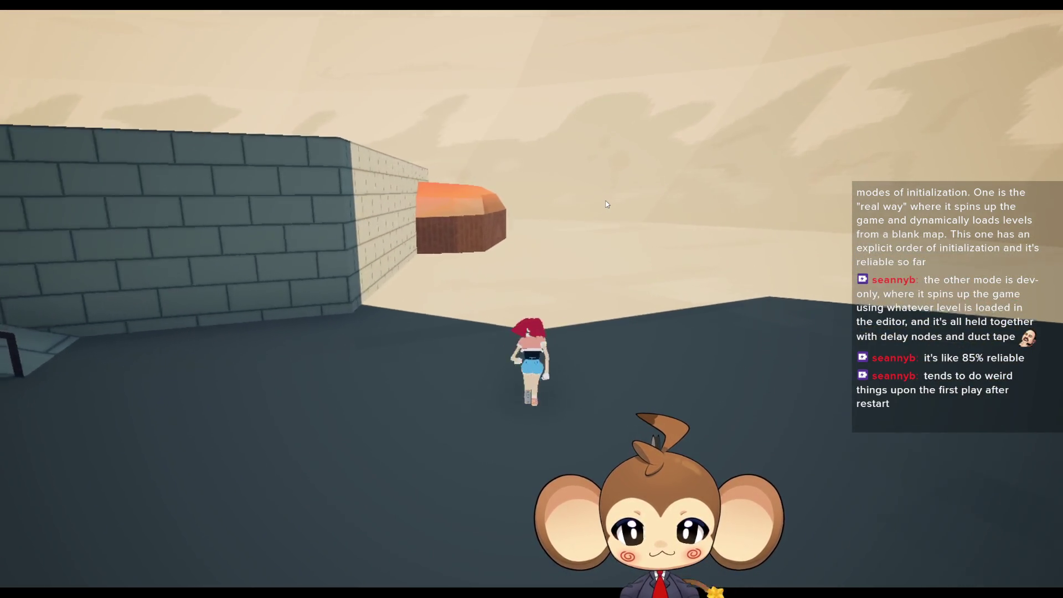
key("w")
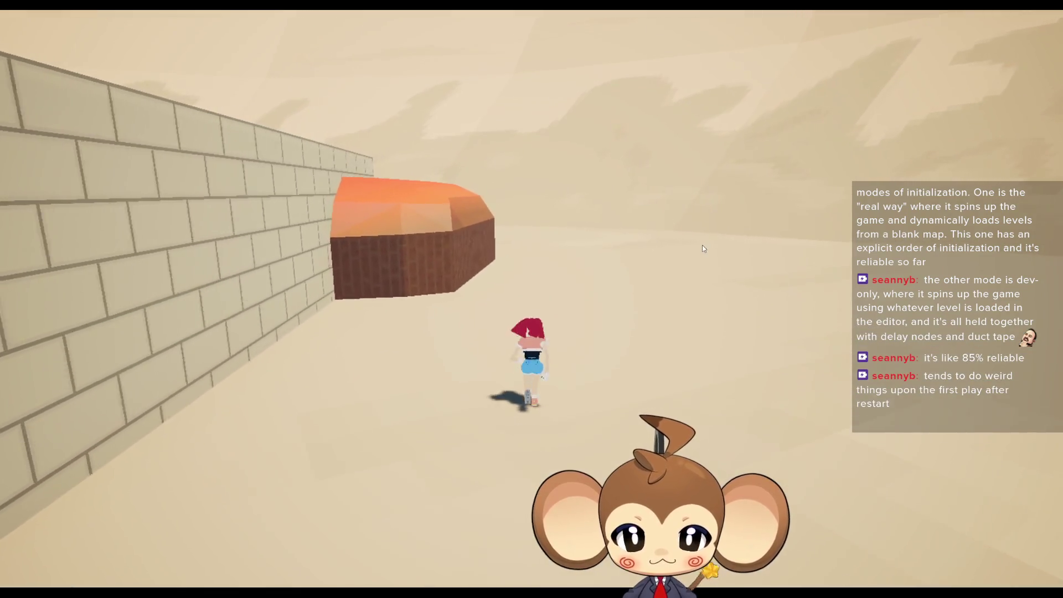
key("w")
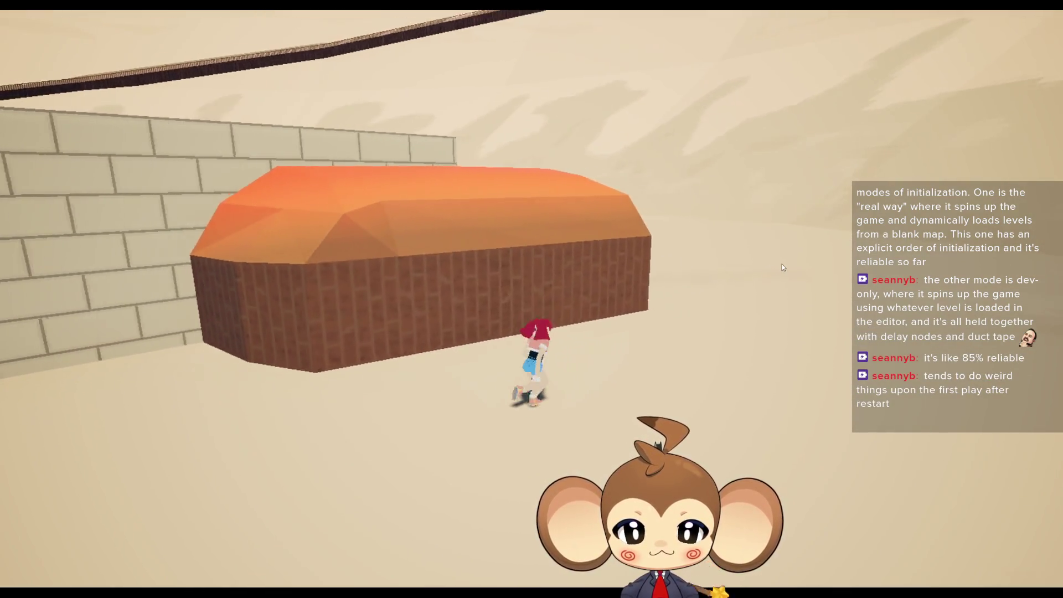
key("w")
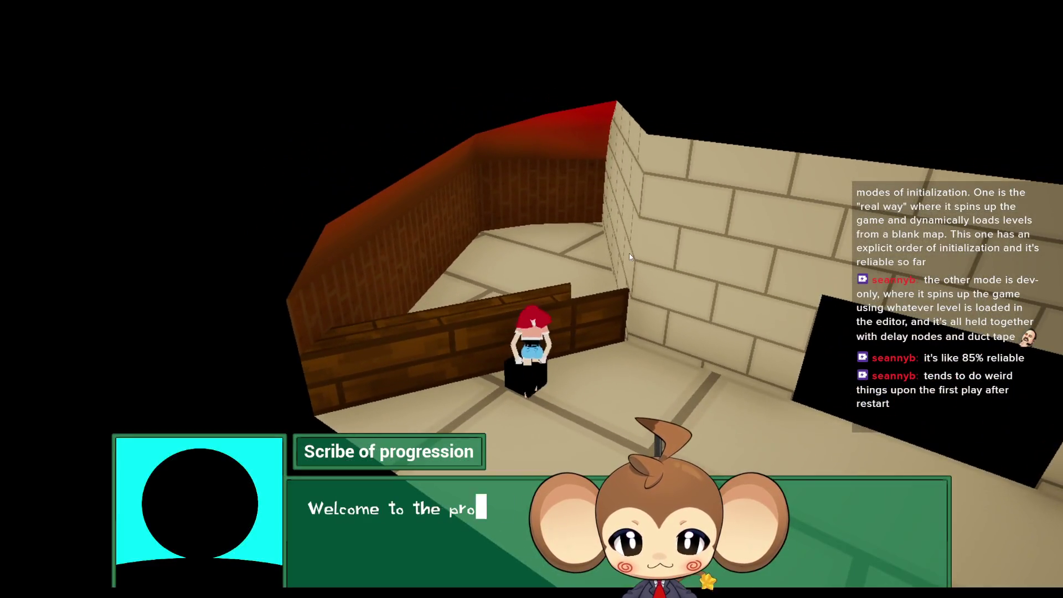
- Skip the Scribe of progression's greeting and choose Enter Arena
left_click(629, 254)
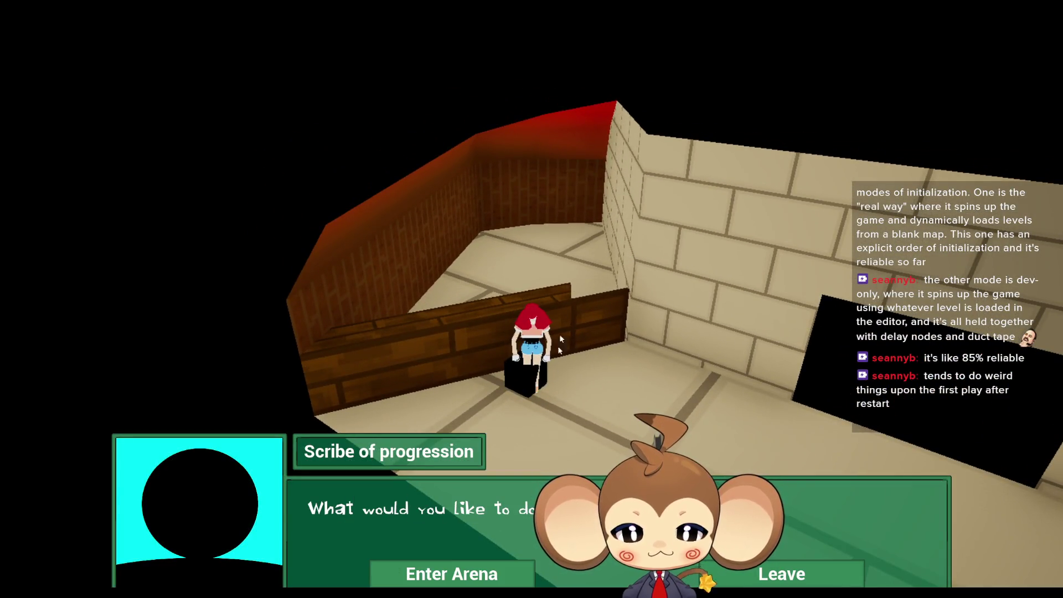
left_click(460, 574)
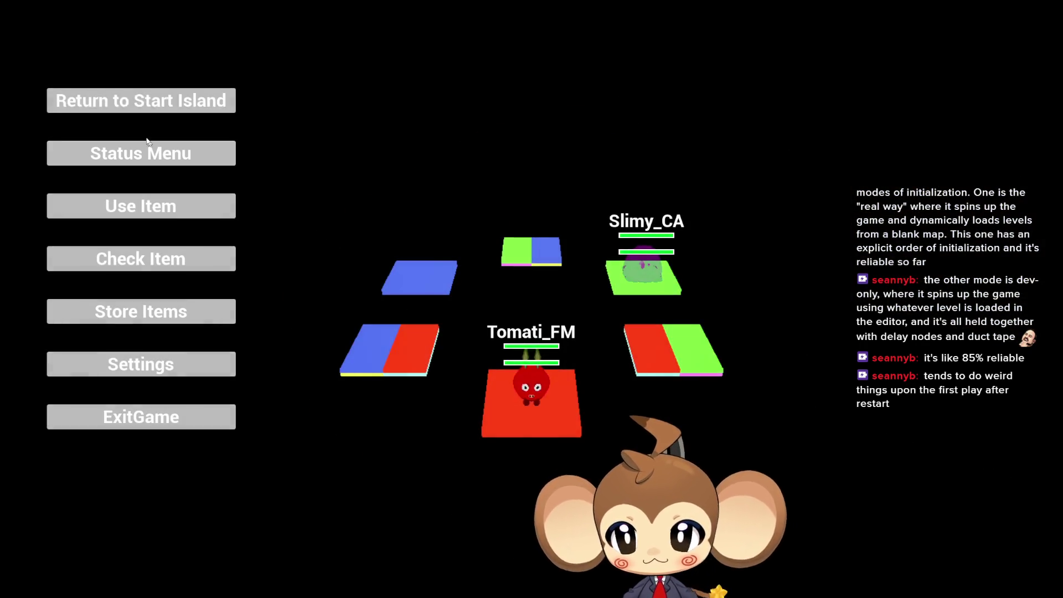
- Return to the start island, advance Nuru and Nara's dialogue, and choose orbling management
left_click(164, 97)
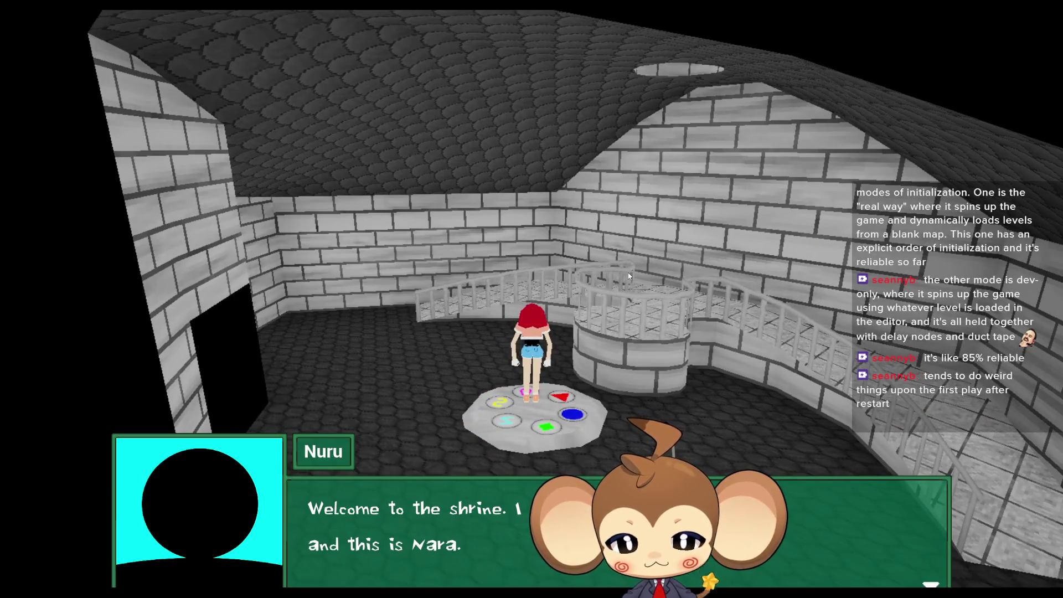
key("Return")
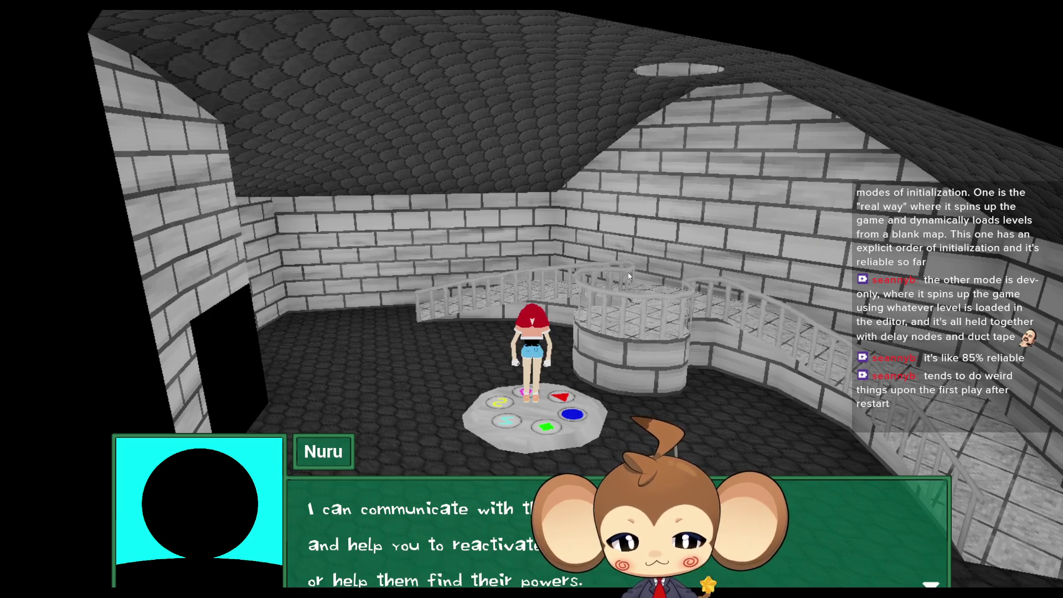
key("Return")
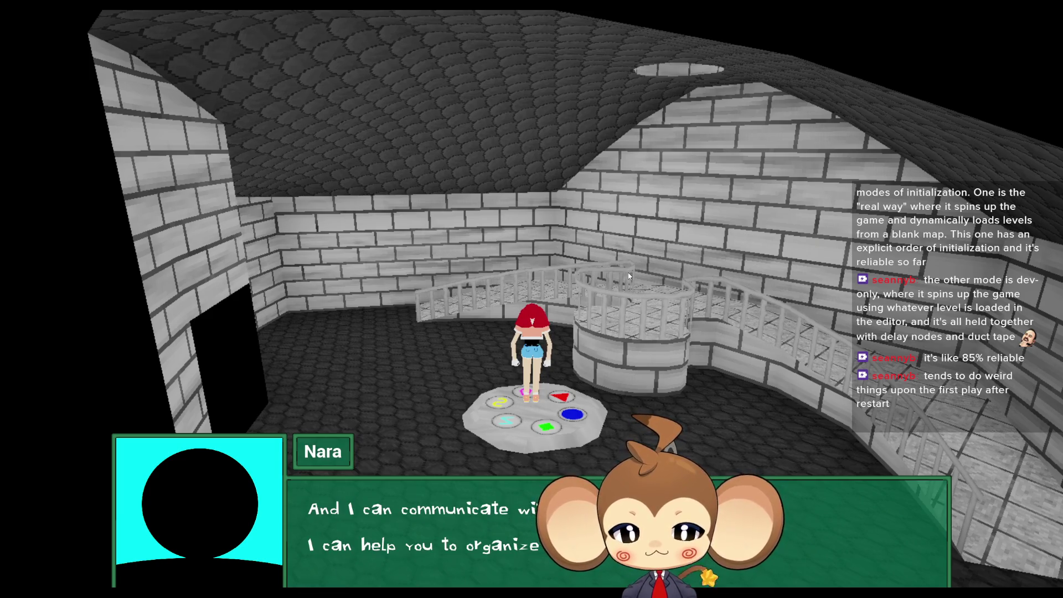
key("Return")
left_click(460, 573)
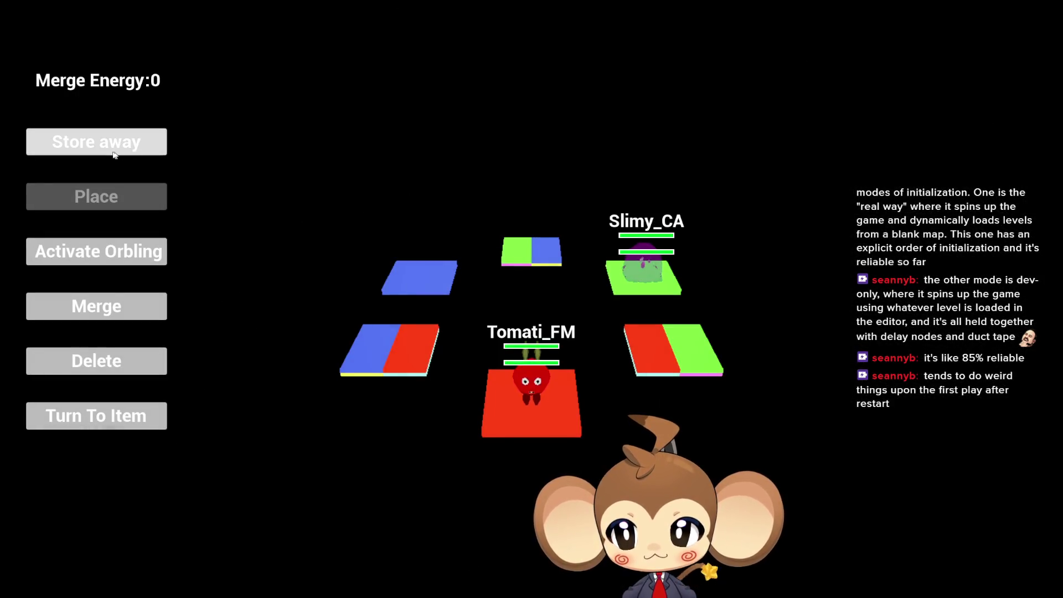
- Activate the Fishy orbling, then activate another orbling to raise Merge Energy to 1100
left_click(101, 259)
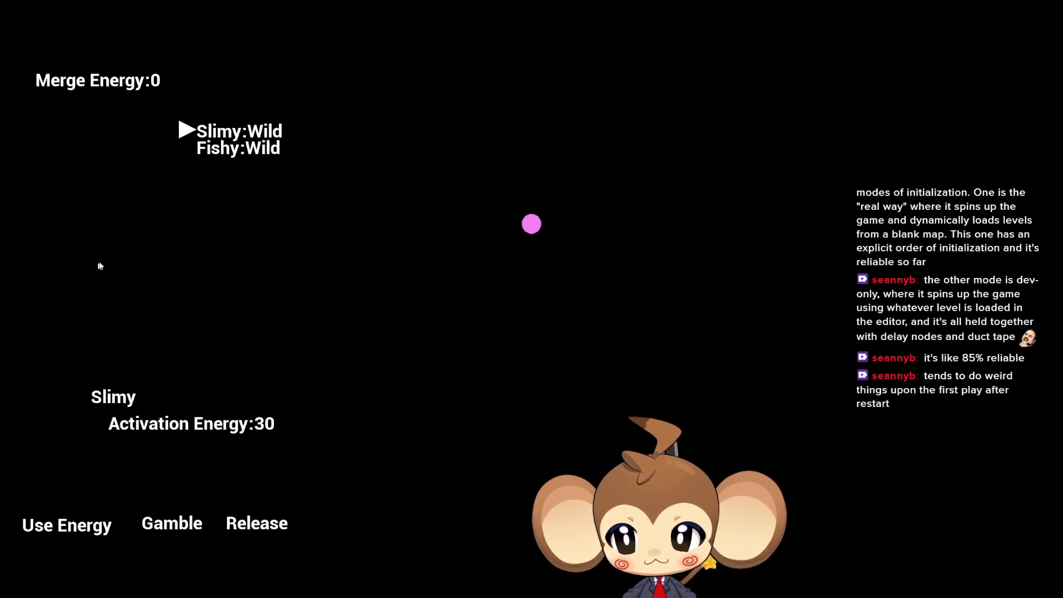
key("Down")
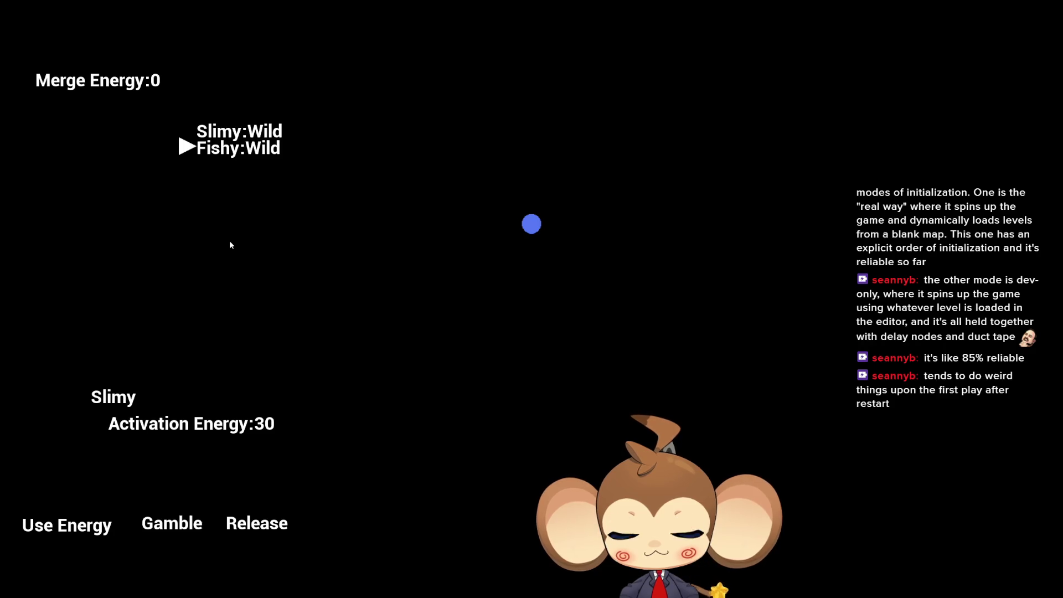
key("Return")
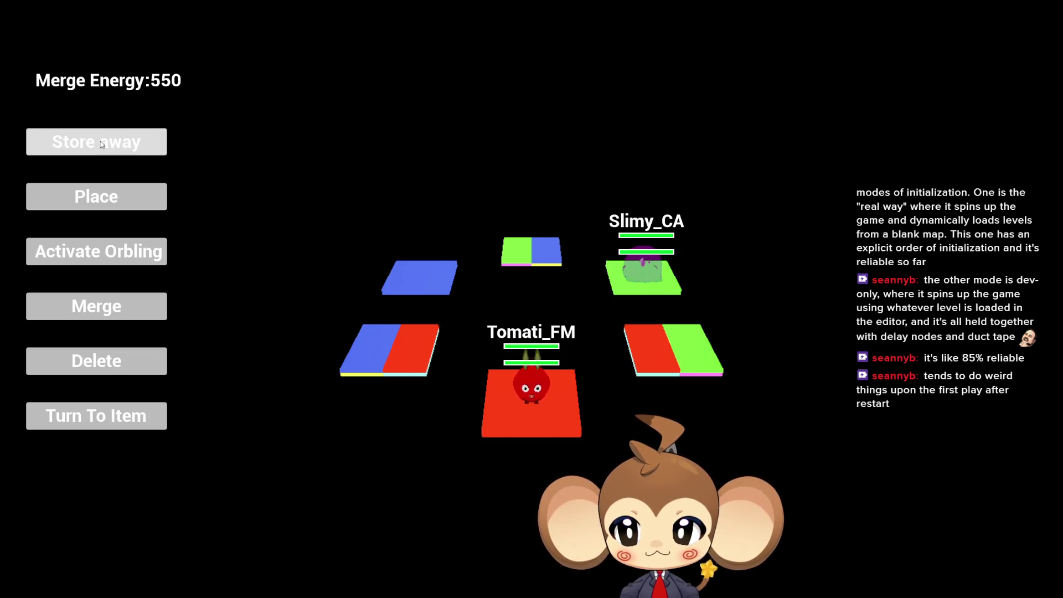
left_click(104, 254)
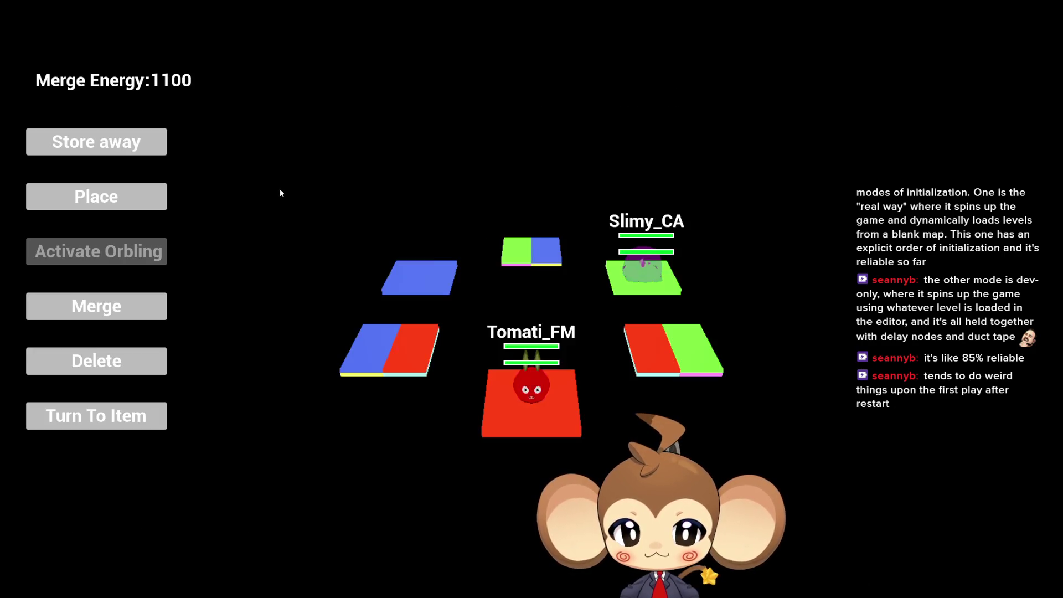
- Bring out the fish orbling 'yes it is I', place it on the front tile and confirm the prompts
left_click(155, 195)
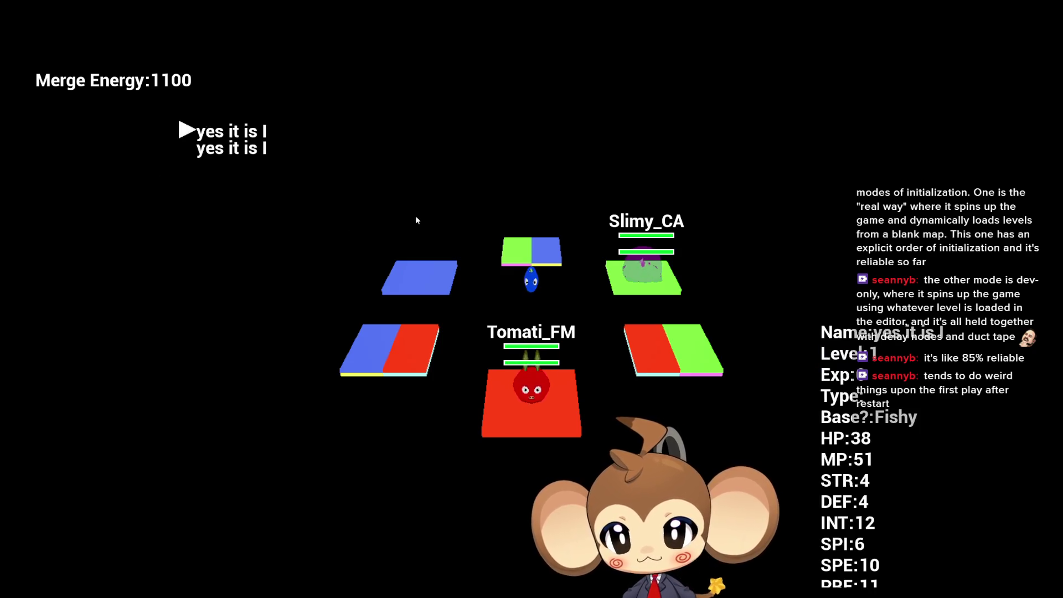
key("Down")
key("Up")
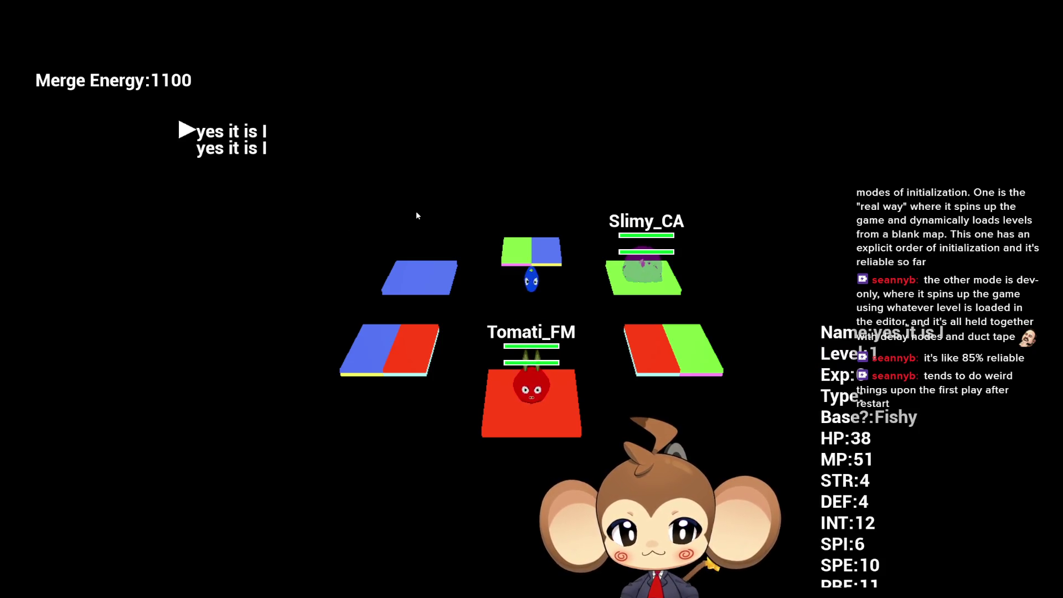
key("Return")
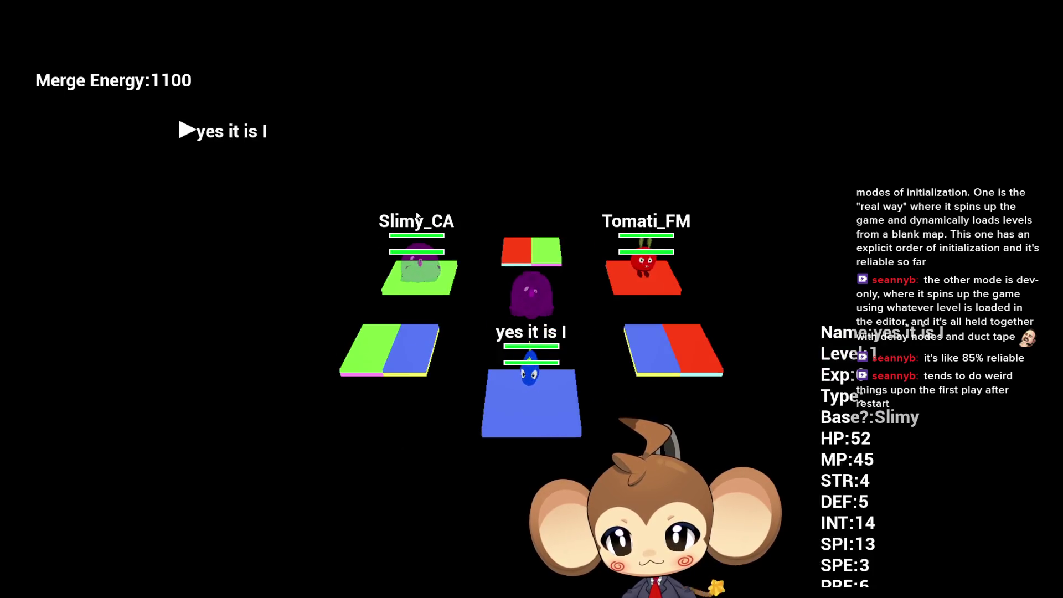
key("Return")
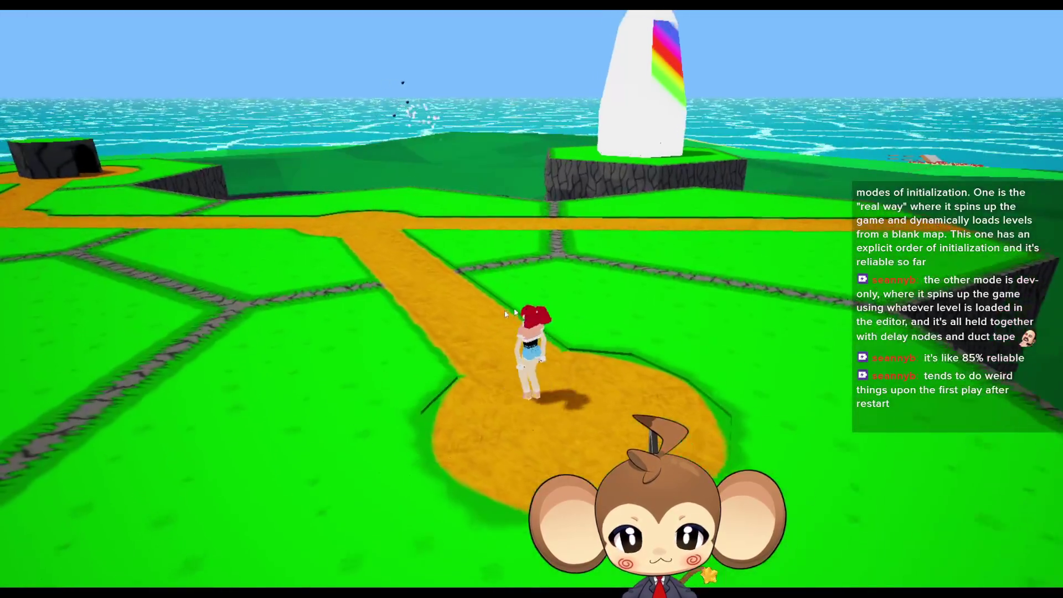
- Run the character along the island path straight toward the mountain, then turn left along the path
key("a")
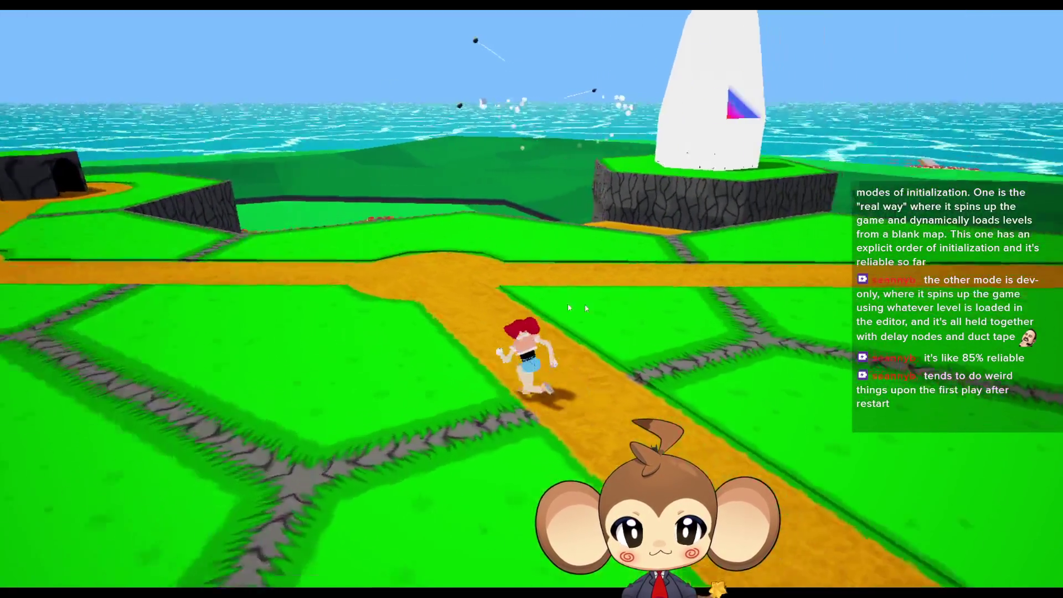
key("w")
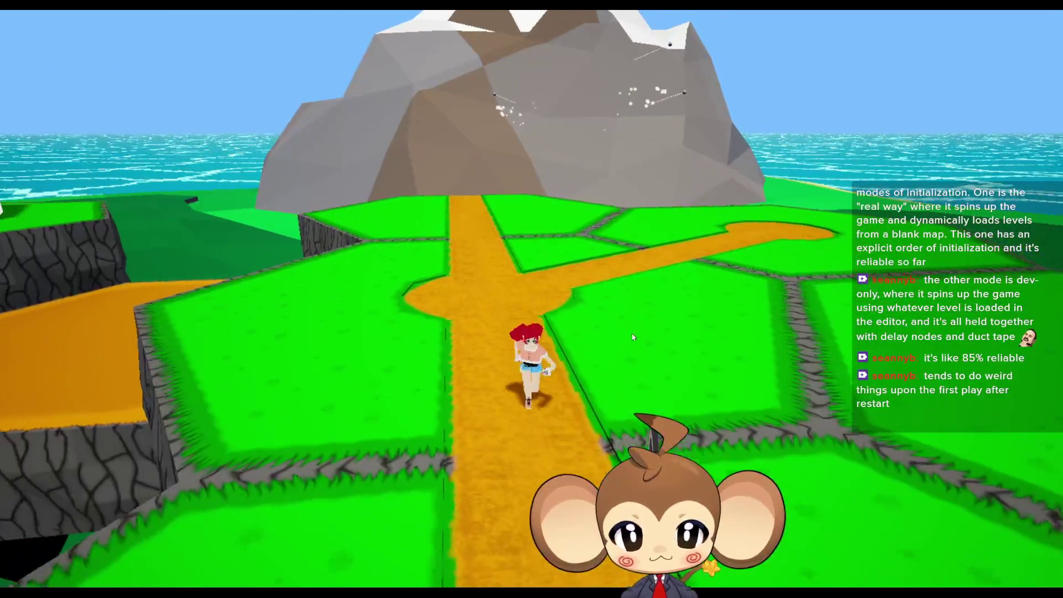
key("w")
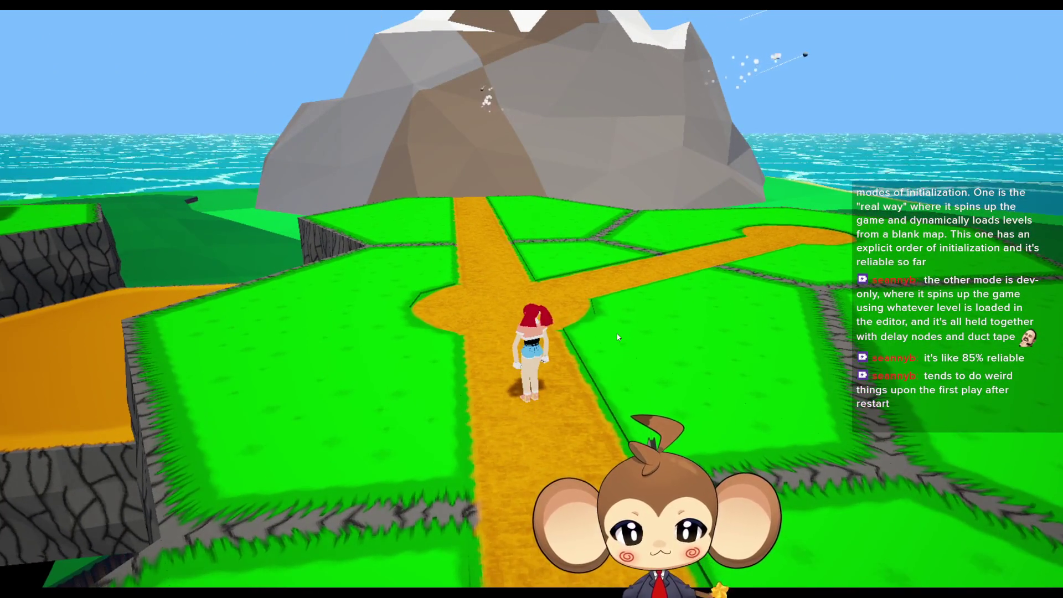
key("w")
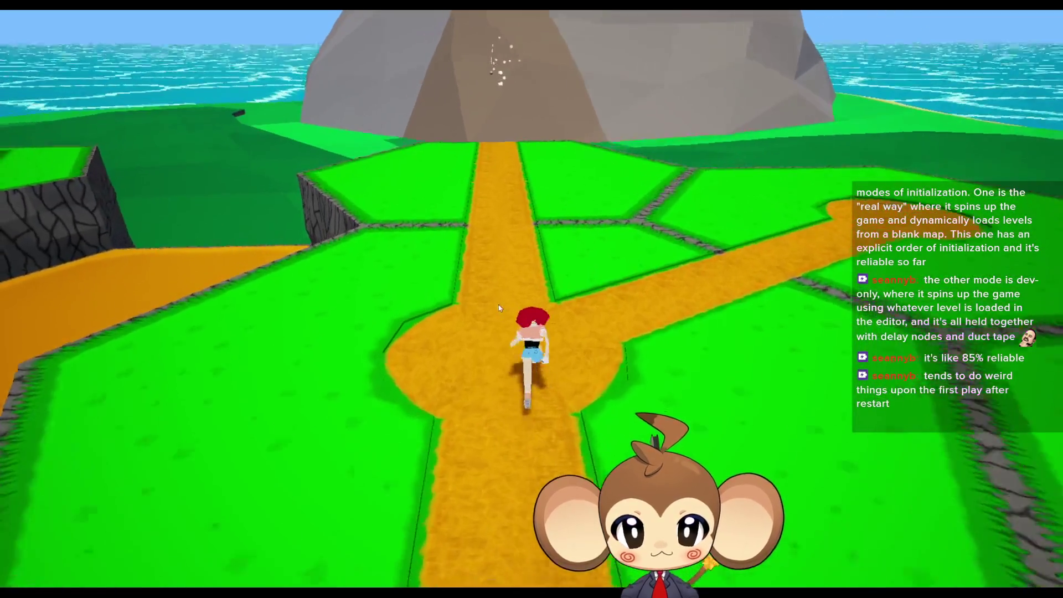
key("w")
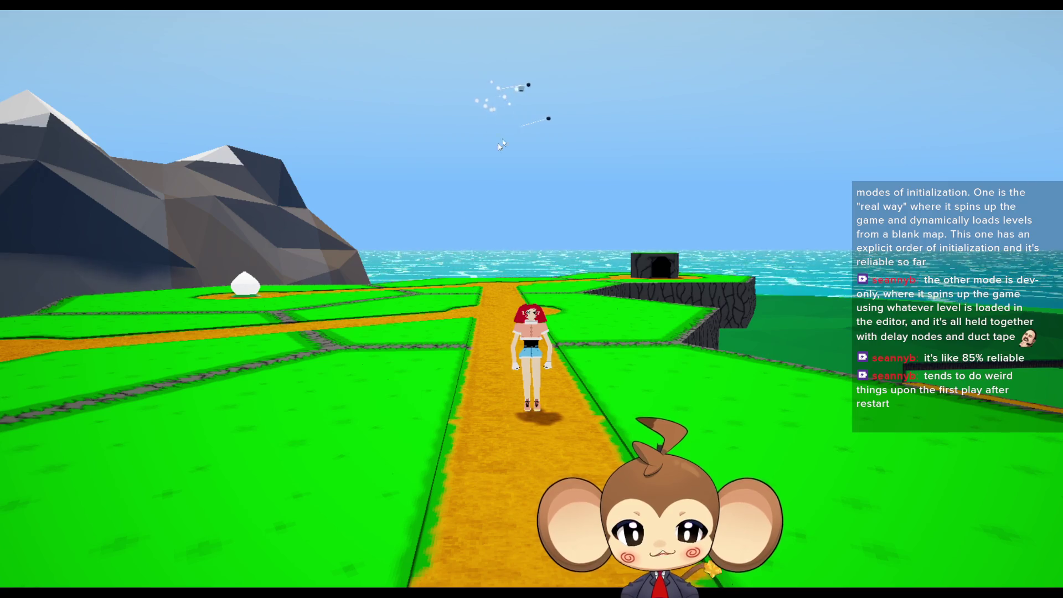
key("a")
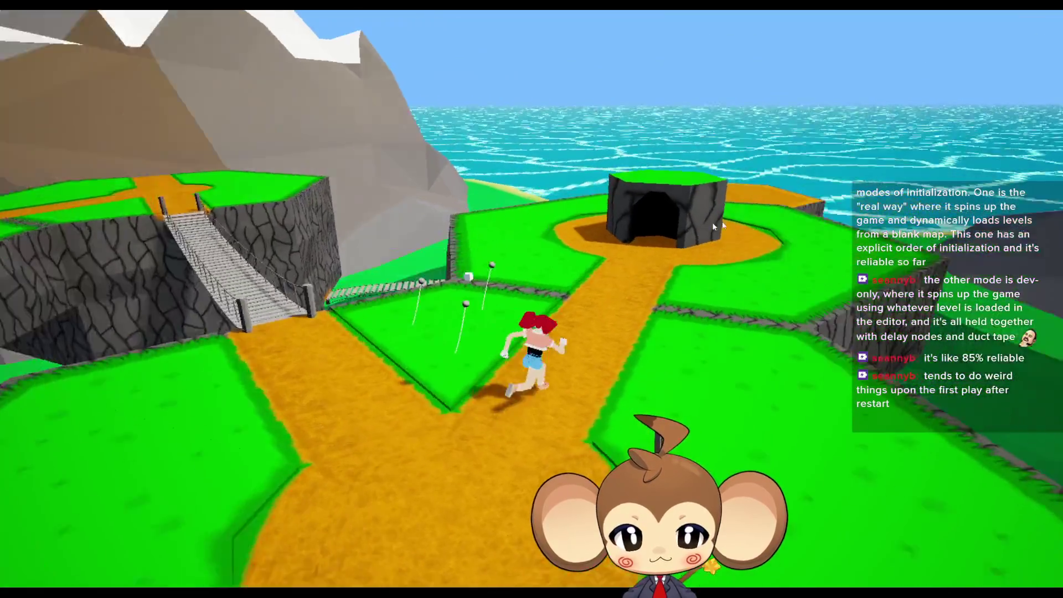
- Run through the cave into the desert temple area, swing the camera left, then quit with Escape
key("w")
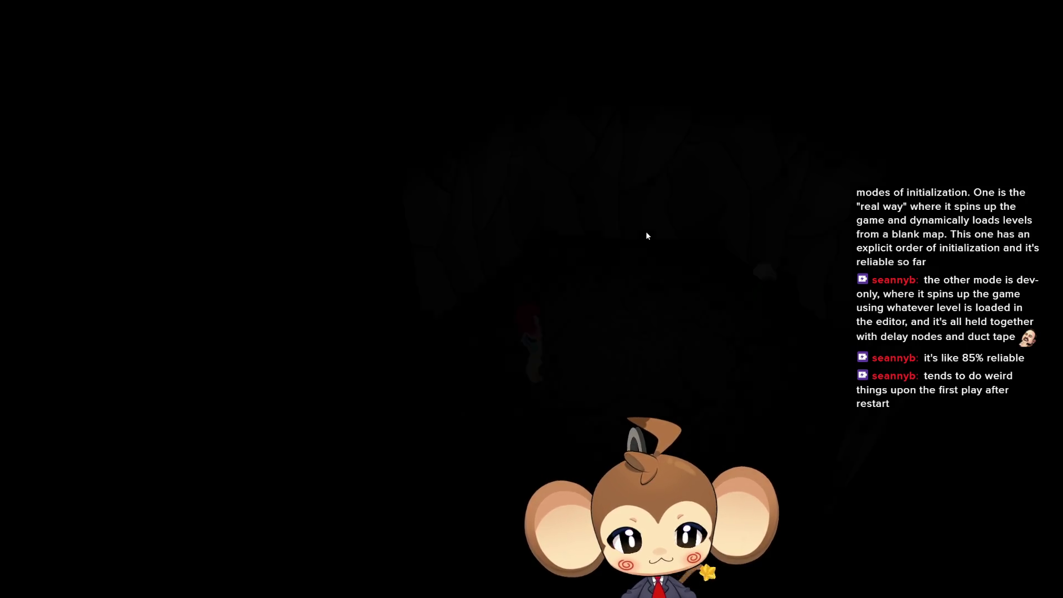
key("d")
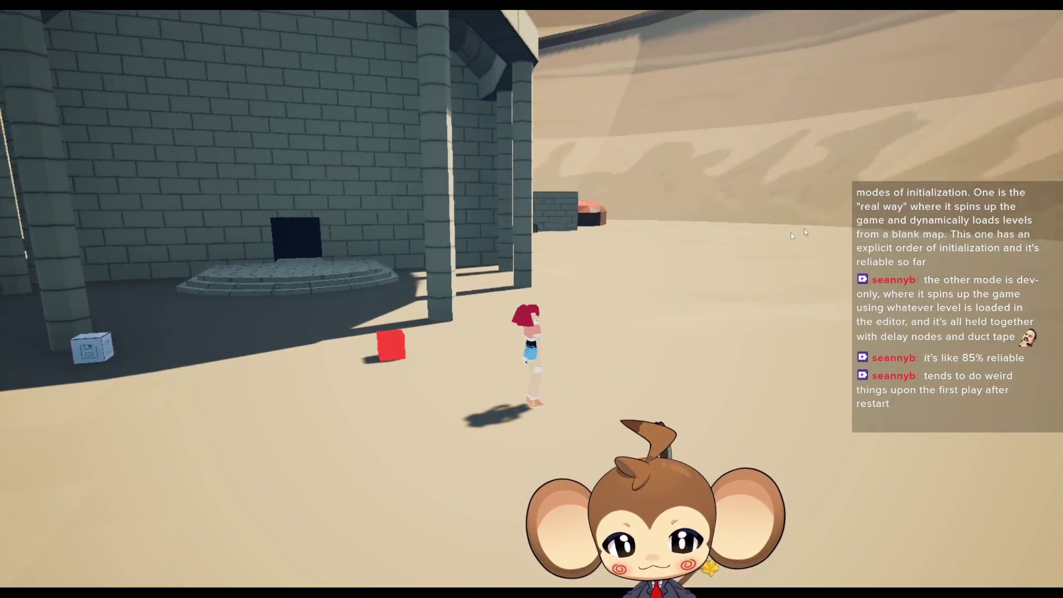
left_click_drag(804, 229, 702, 248)
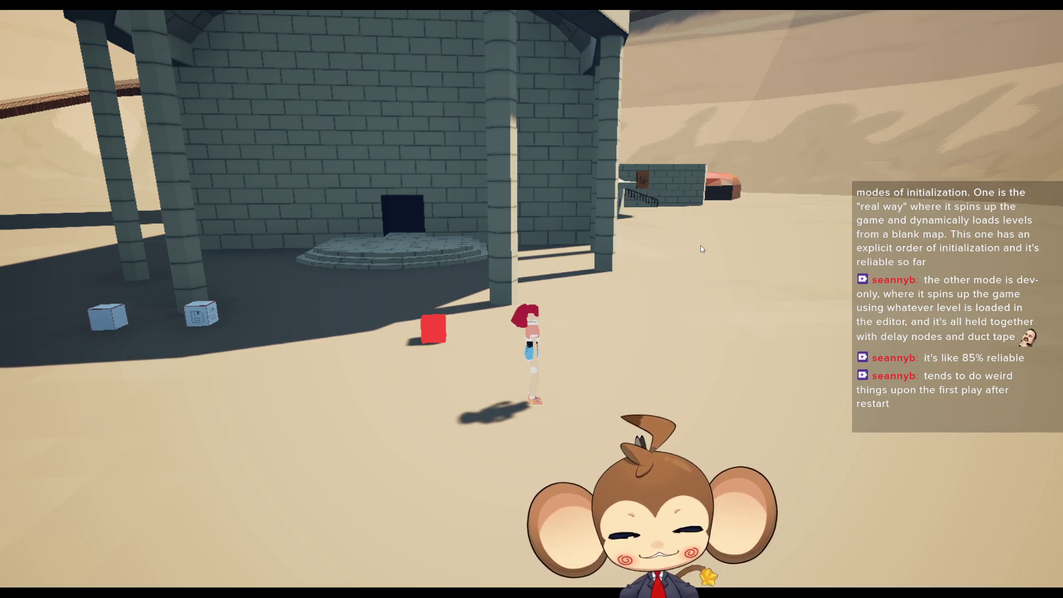
key("Escape")
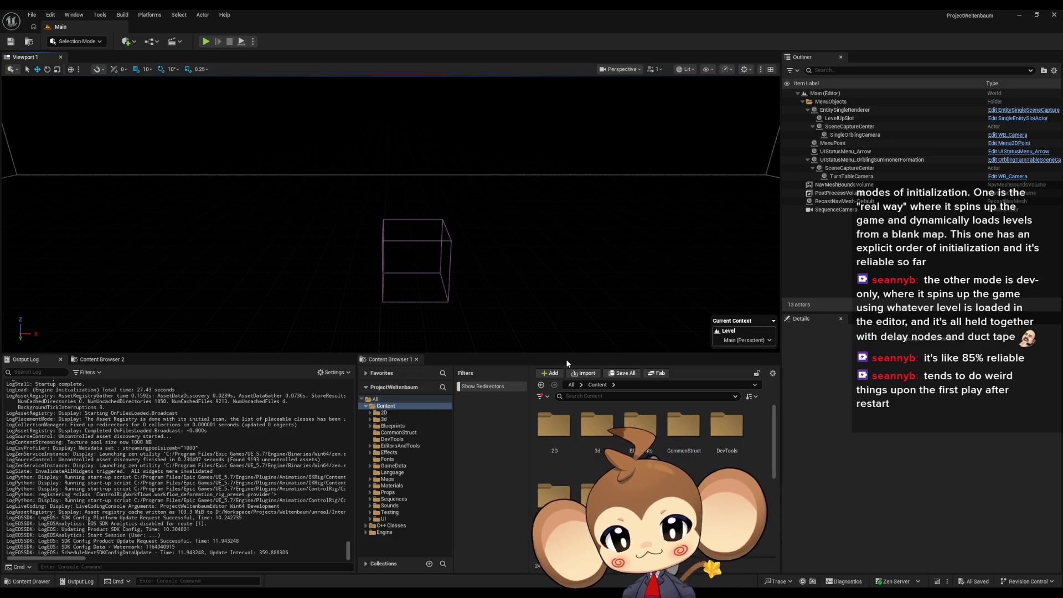
- Open the 2D content folder, scroll down the folder grid and select the EmptyPawn asset
left_click(554, 430)
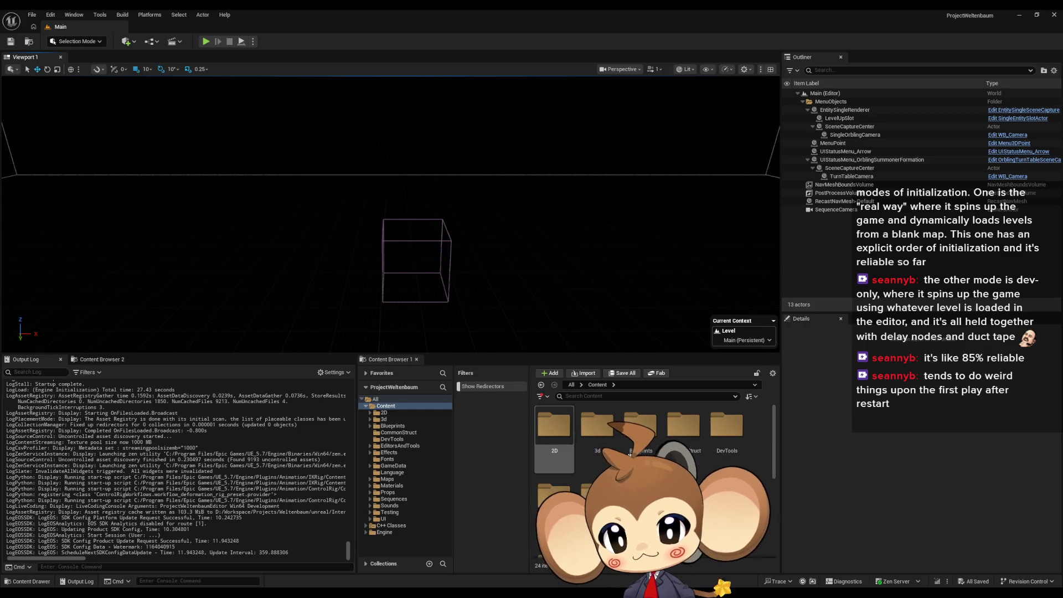
scroll(630, 454, "down", 2)
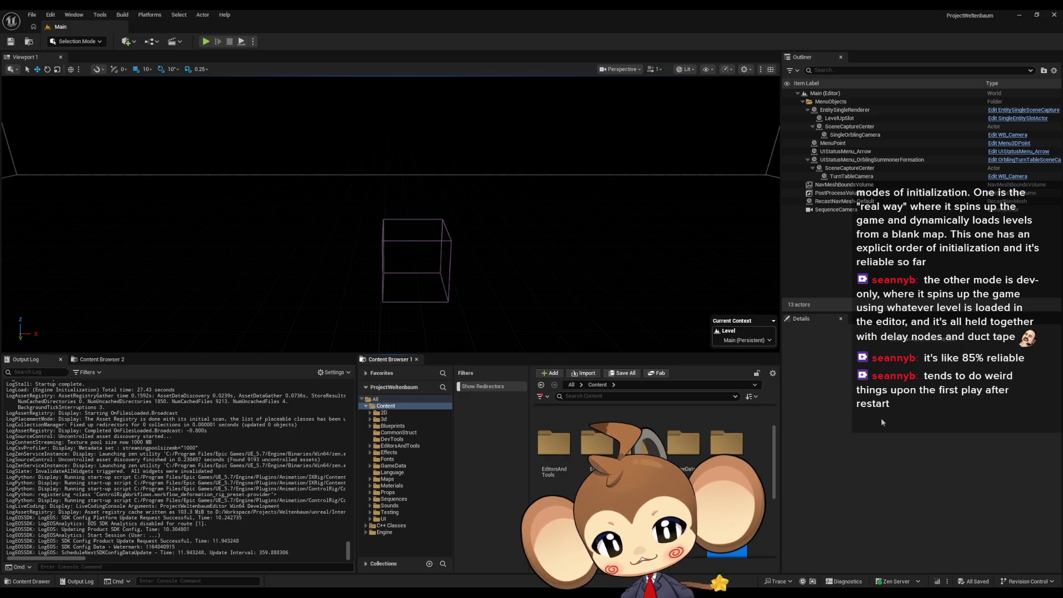
scroll(631, 463, "down", 3)
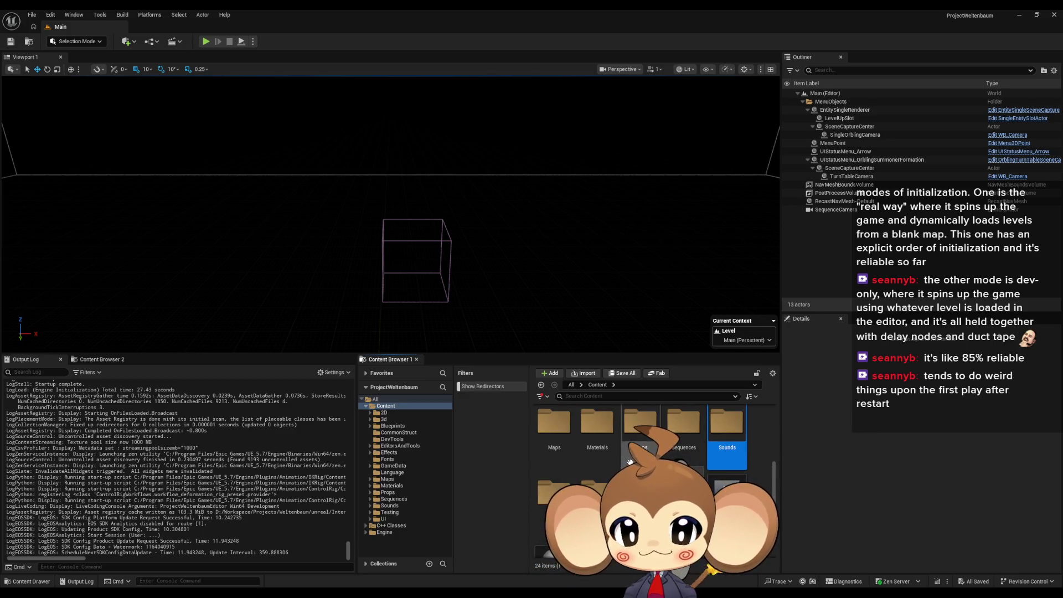
scroll(621, 455, "down", 2)
left_click(641, 437)
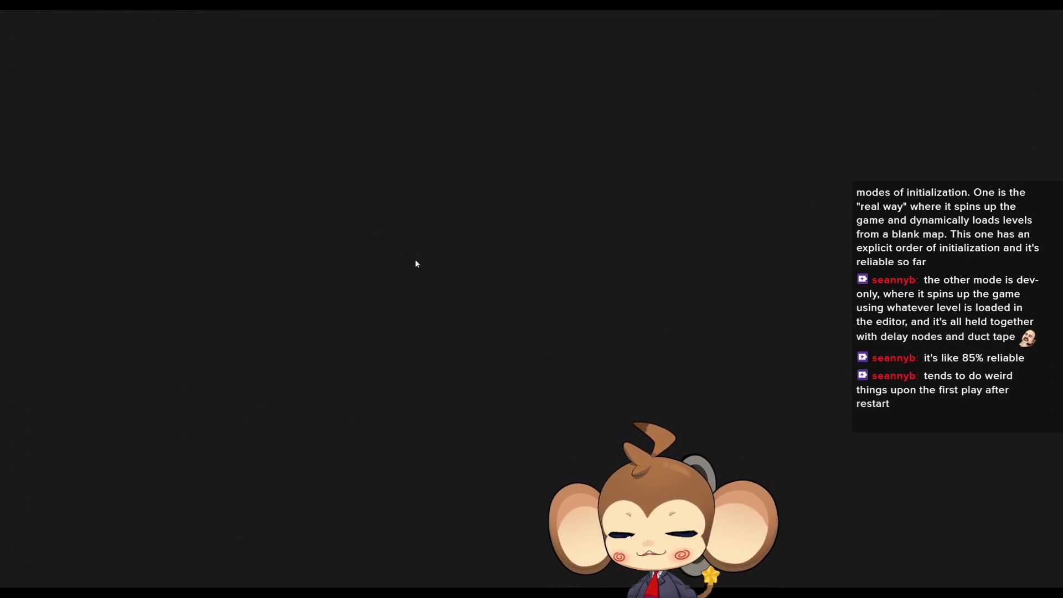
scroll(451, 291, "down", 4)
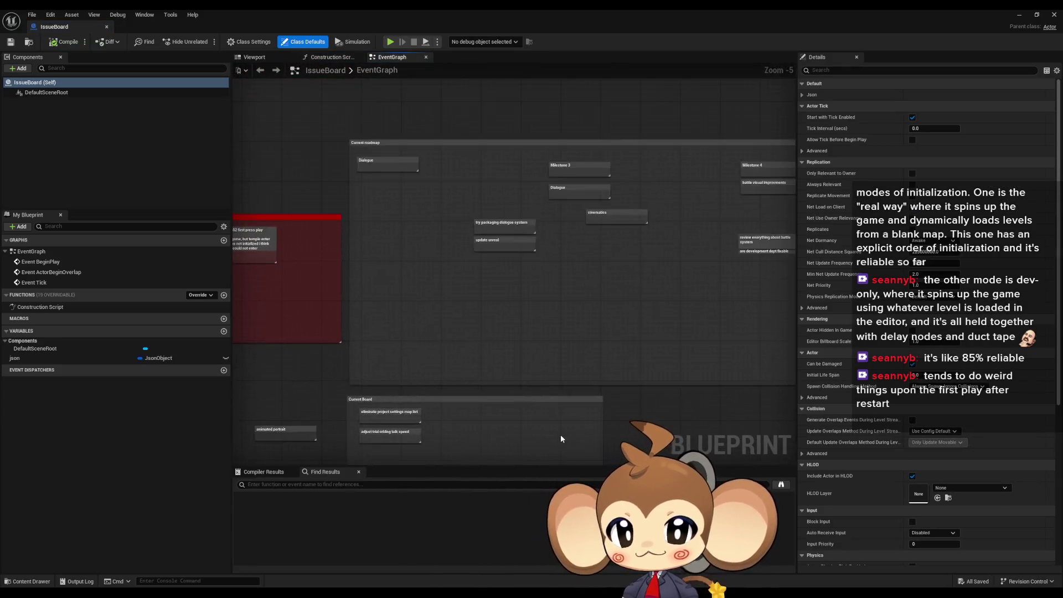
- Delete the Milestone 3, Dialogue, try packaging and update unreal comments from the roadmap
scroll(571, 328, "up", 3)
scroll(409, 225, "down", 1)
mouse_move(410, 224)
left_mouse_down()
mouse_move(552, 183)
mouse_move(664, 290)
left_mouse_up()
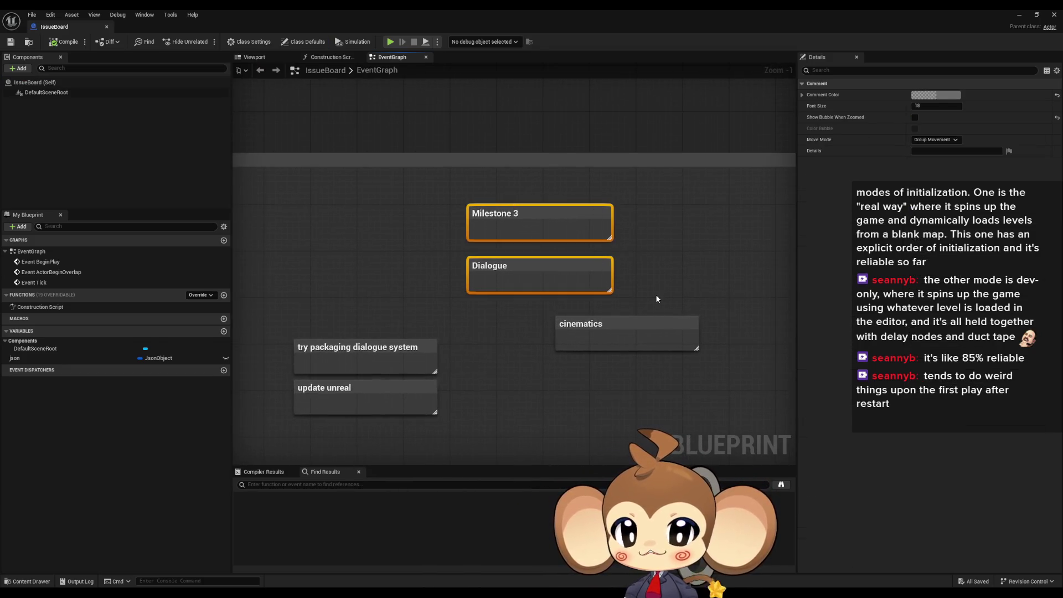
scroll(657, 299, "down", 1)
left_click_drag(523, 313, 470, 421)
scroll(496, 383, "down", 3)
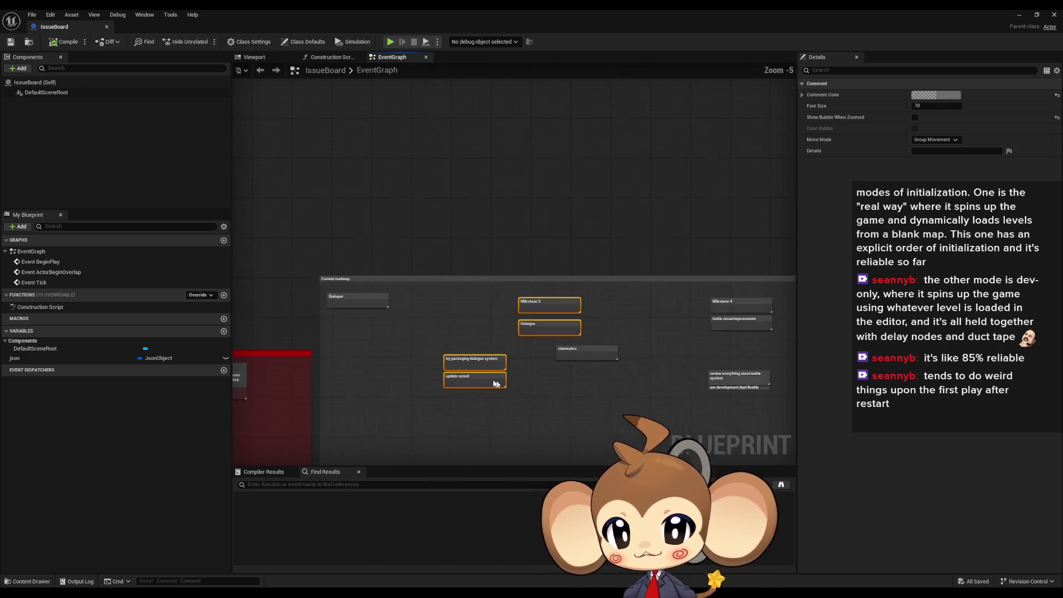
scroll(421, 308, "up", 2)
key("Delete")
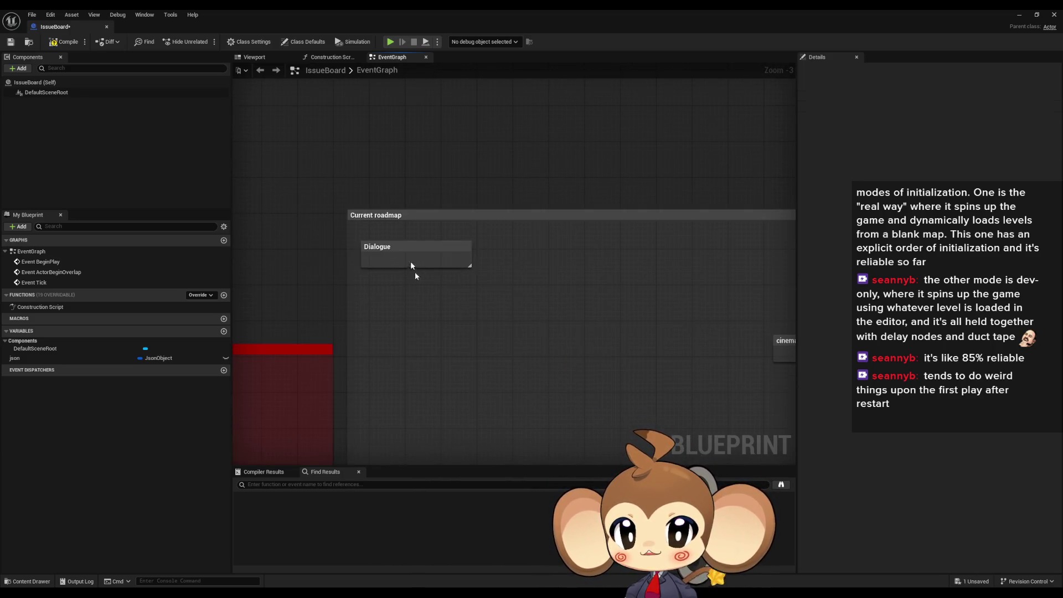
- Move the Milestone 4, battle visual improvments and battle-system review comments to the left
left_click_drag(630, 303, 330, 270)
left_click_drag(653, 294, 521, 305)
left_click_drag(583, 226, 653, 277)
mouse_move(649, 235)
left_mouse_down()
mouse_move(336, 233)
mouse_move(375, 237)
left_mouse_up()
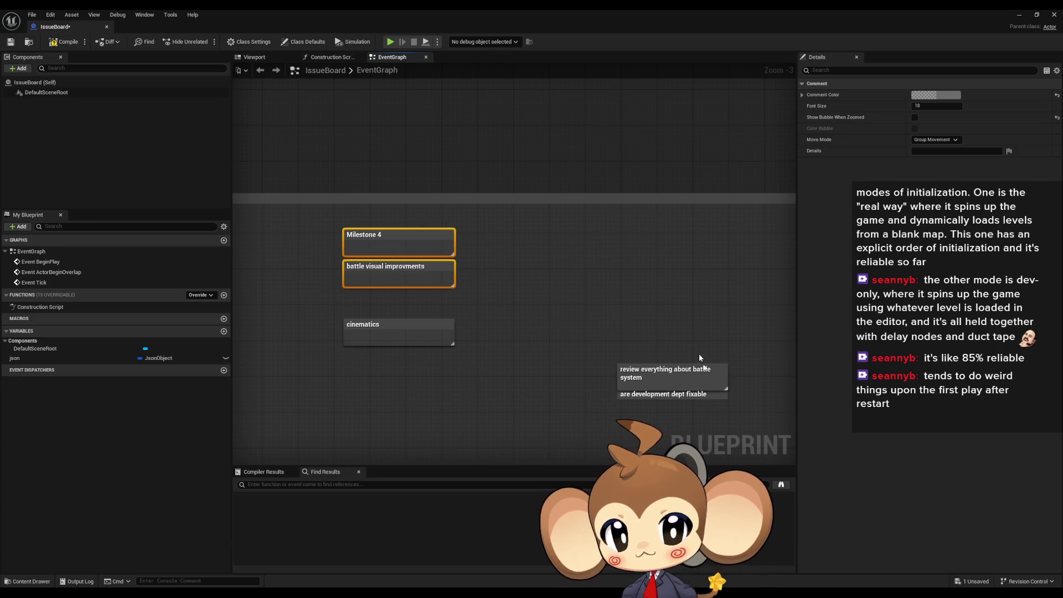
left_click(661, 372)
left_click_drag(660, 372, 417, 375)
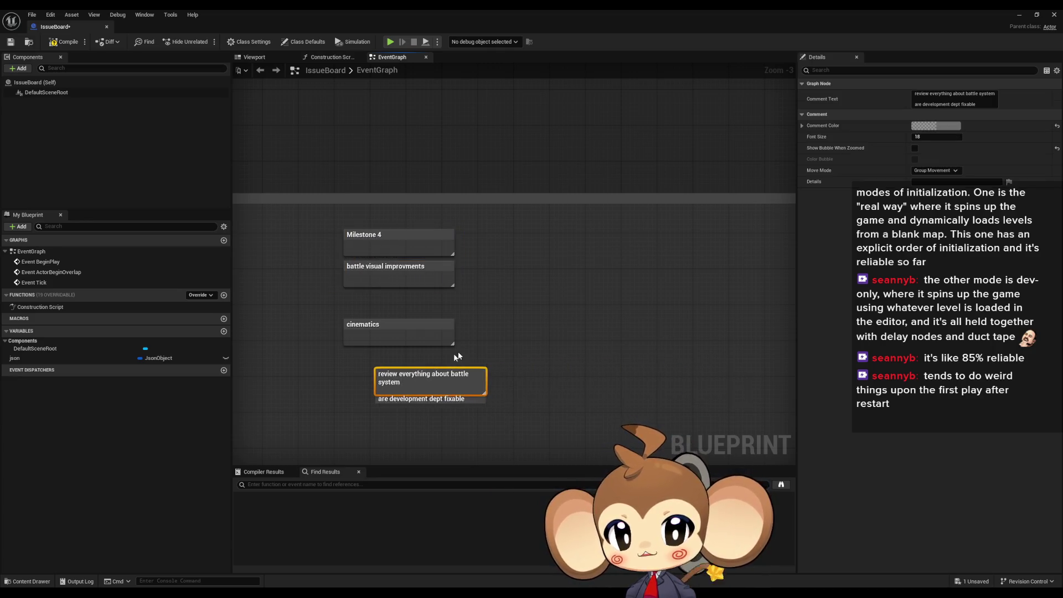
- Place cinematics below the others and the review comment up beside Milestone 4
scroll(559, 367, "up", 2)
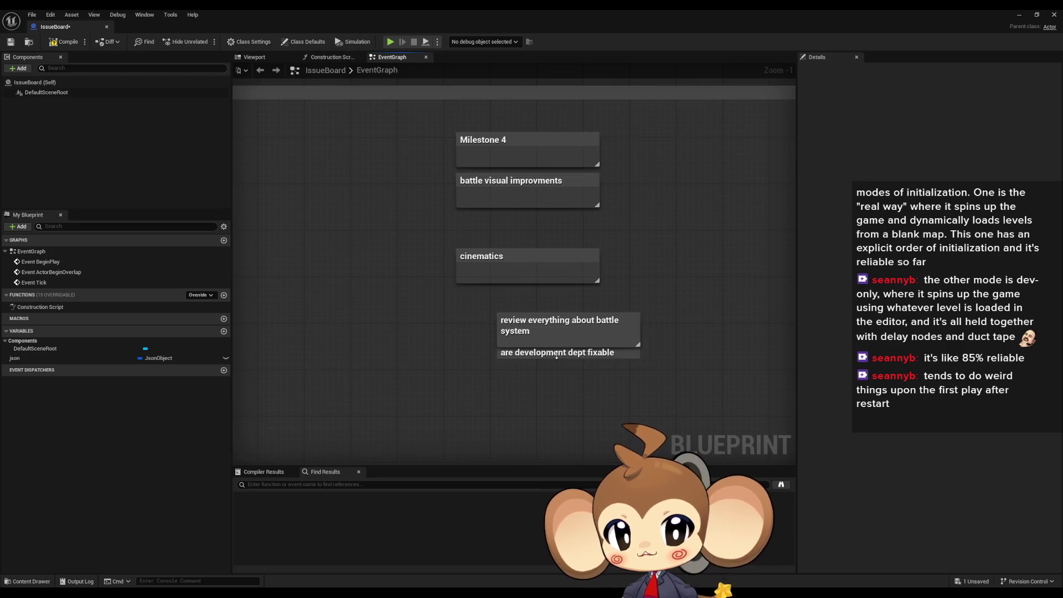
left_click(599, 357)
left_click(506, 268)
left_click_drag(565, 266, 406, 340)
left_click_drag(544, 280, 651, 378)
left_click_drag(614, 327, 573, 251)
left_click(575, 333)
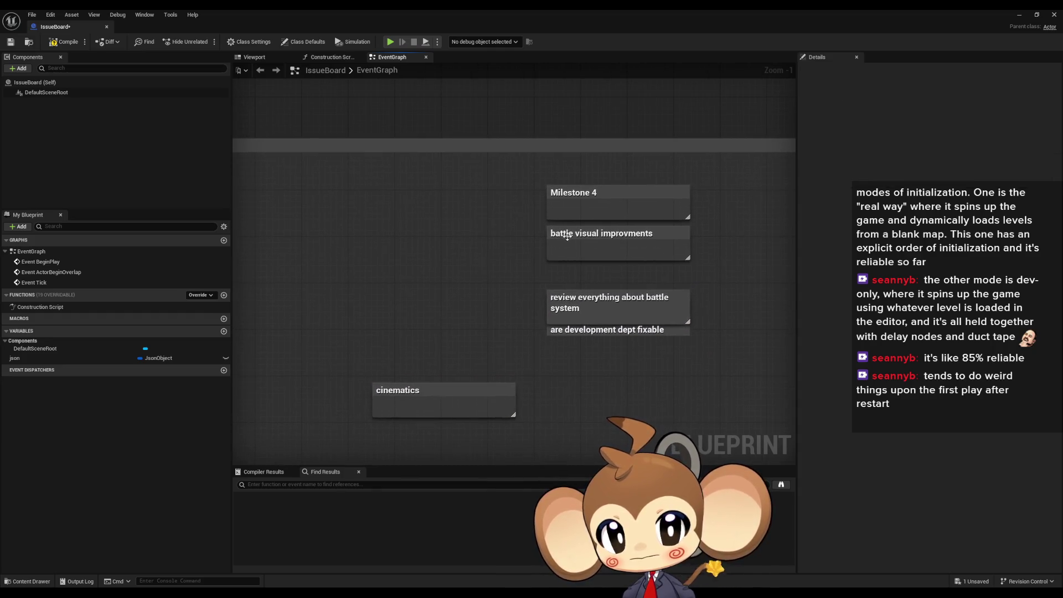
left_click(553, 247)
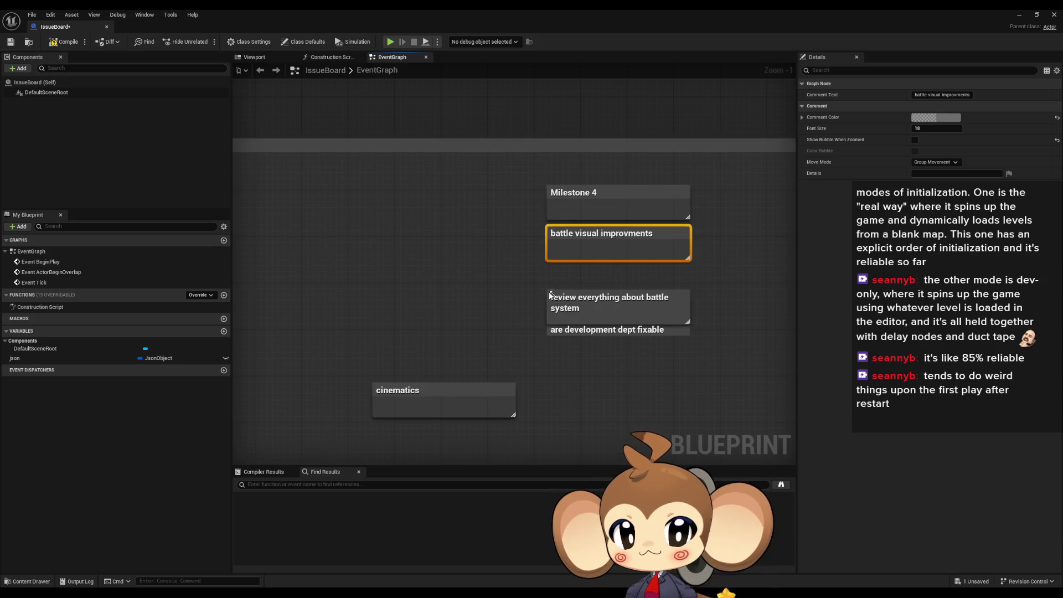
- Inspect the project settings map list, trial orbling talk speed and boring-sky comments
scroll(537, 298, "down", 3)
scroll(425, 170, "up", 2)
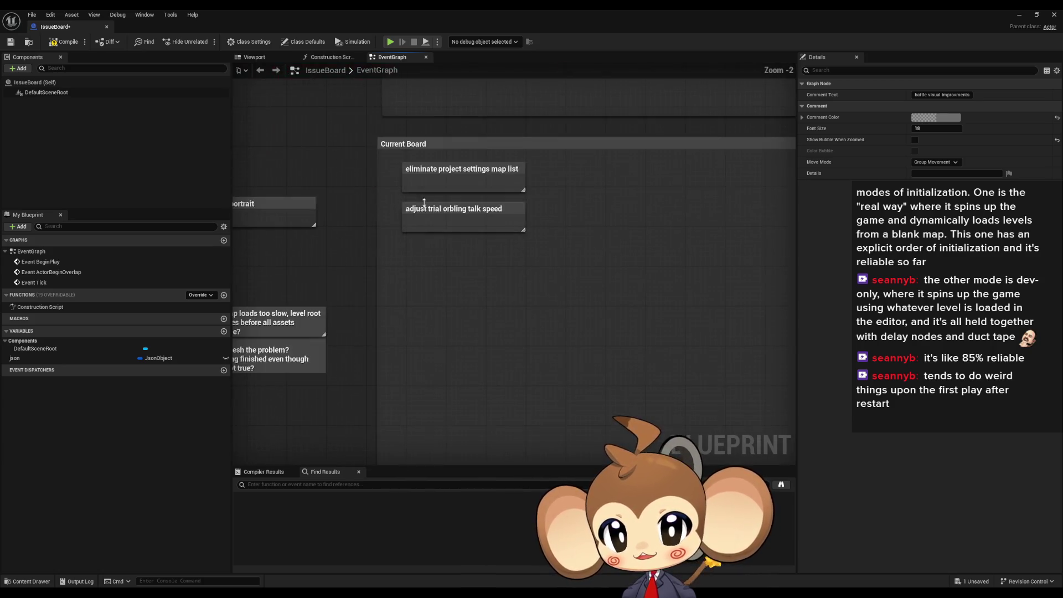
left_click(425, 170)
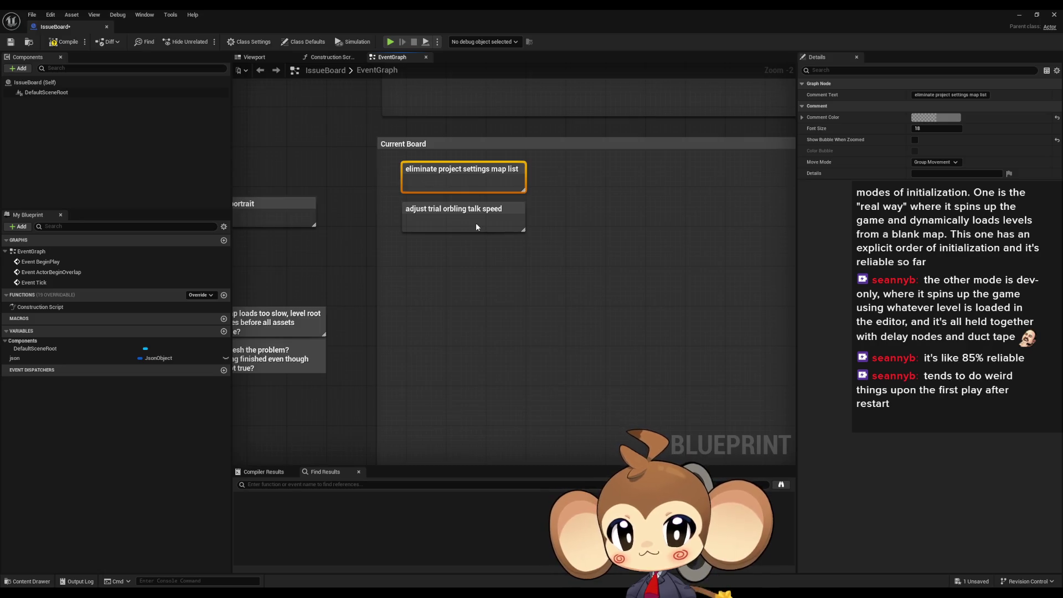
left_click(433, 205)
left_click(437, 293)
left_click(434, 343)
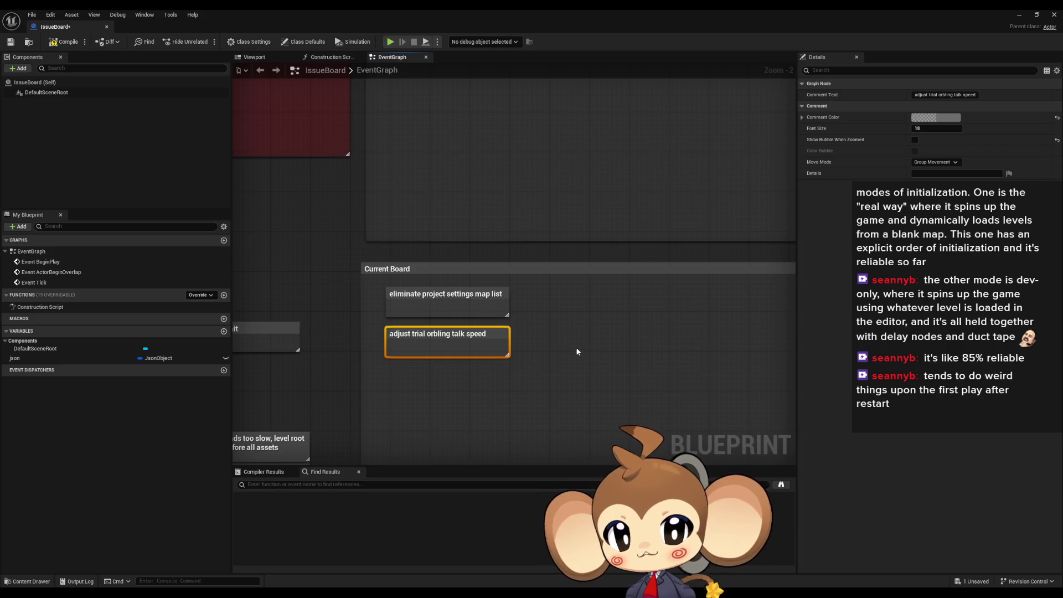
left_click(566, 309)
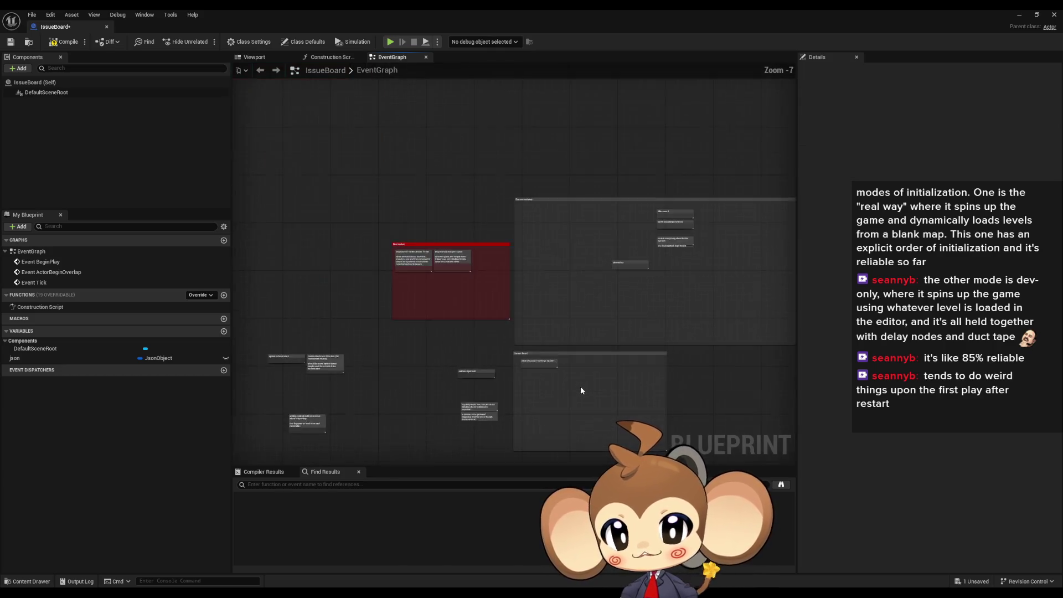
scroll(505, 319, "up", 1)
left_click(446, 374)
scroll(460, 288, "up", 1)
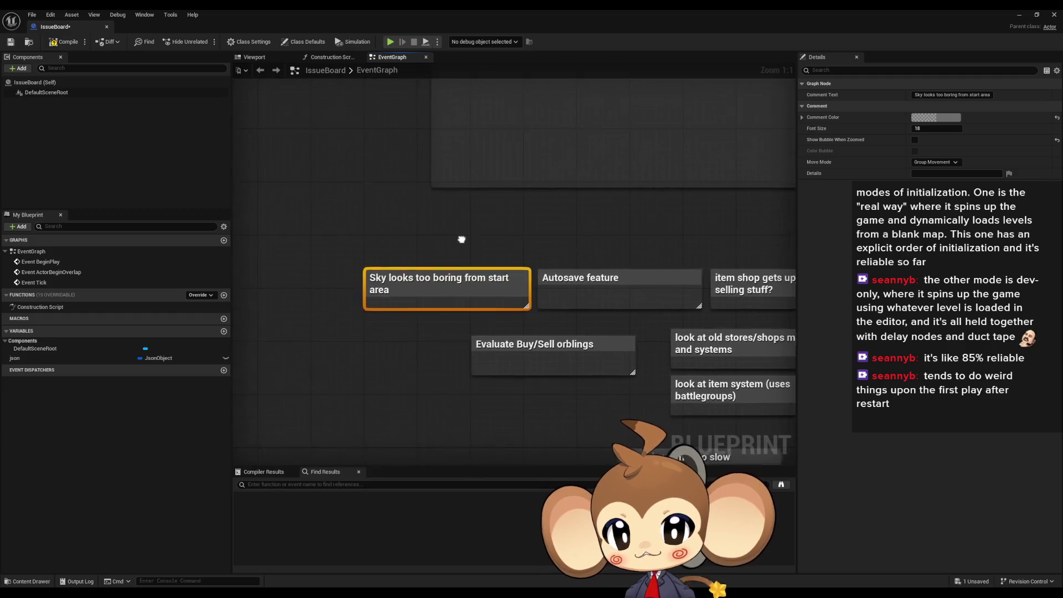
- Move the Autosave feature note up into the group box
left_click_drag(460, 238, 368, 254)
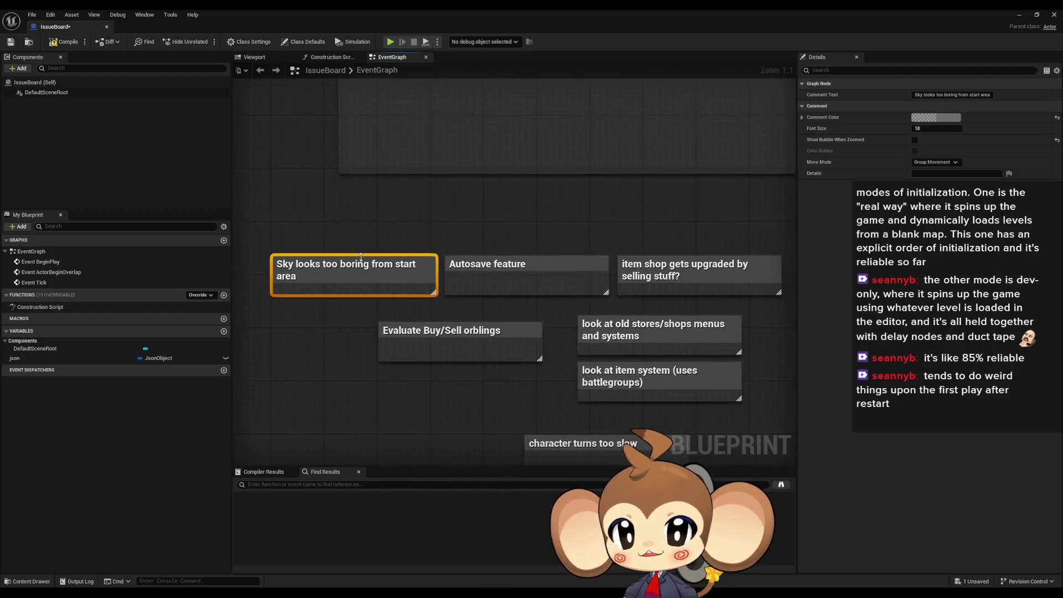
left_click_drag(484, 231, 412, 238)
left_click(464, 271)
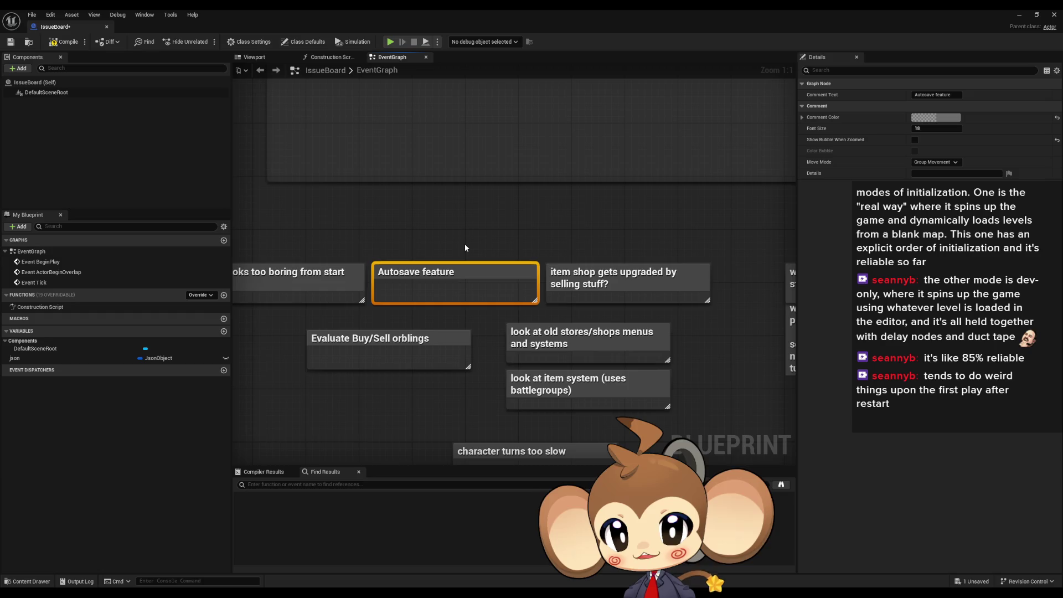
scroll(464, 243, "down", 3)
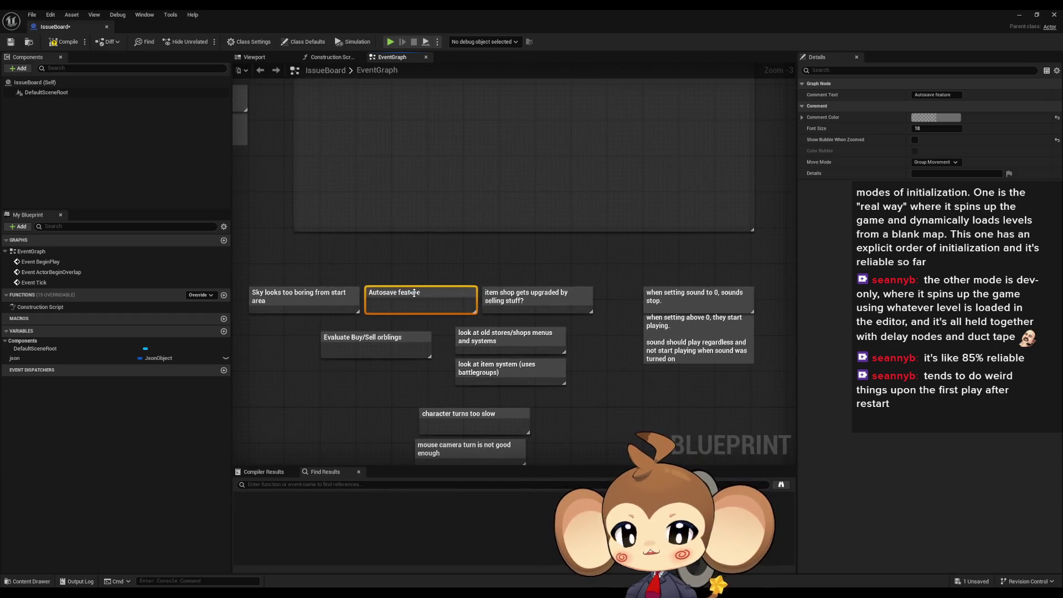
left_click_drag(412, 293, 412, 123)
left_click(507, 279)
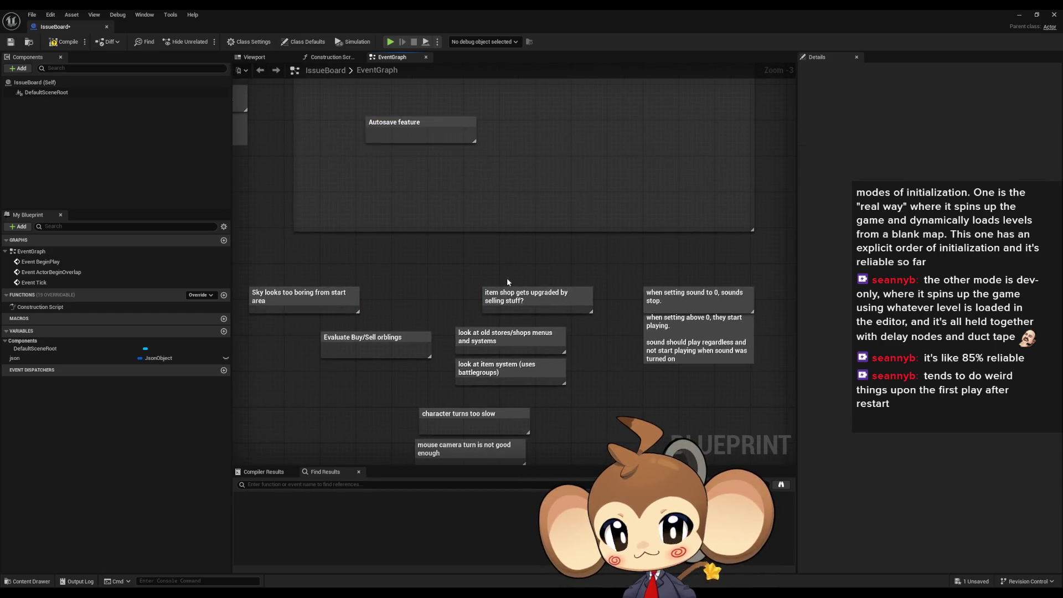
- Move the Evaluate Buy/Sell orblings note upward into the box
left_click(527, 300)
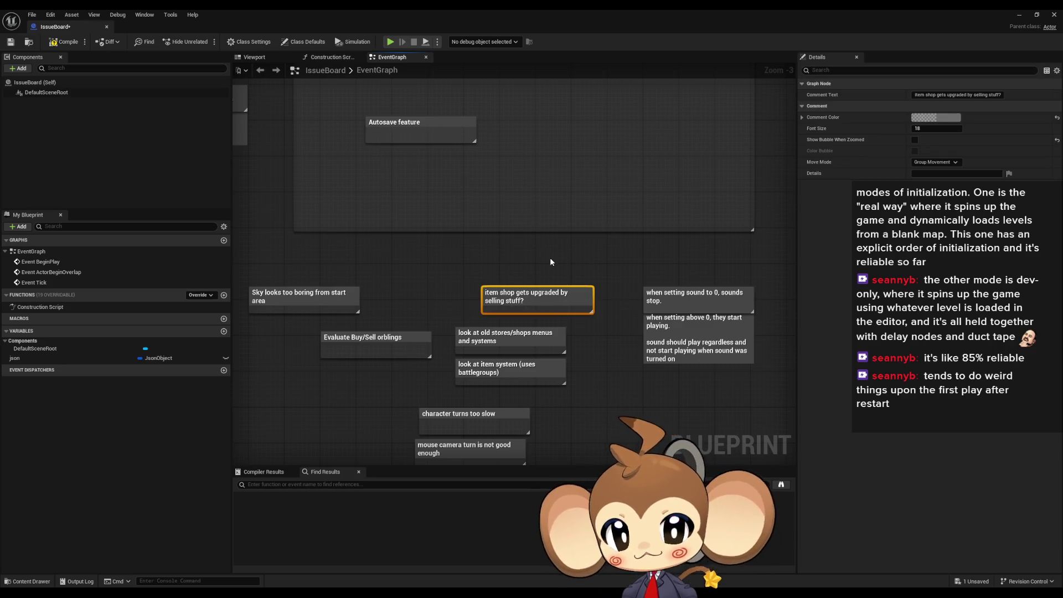
mouse_move(550, 289)
left_mouse_down()
mouse_move(562, 316)
mouse_move(432, 308)
left_mouse_up()
left_click(432, 309)
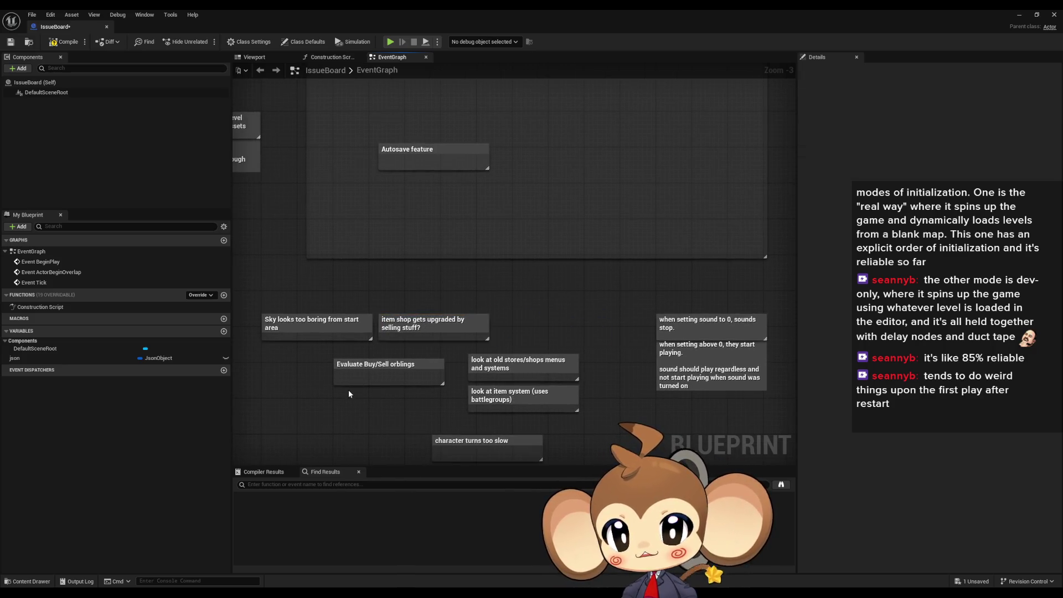
left_click(375, 364)
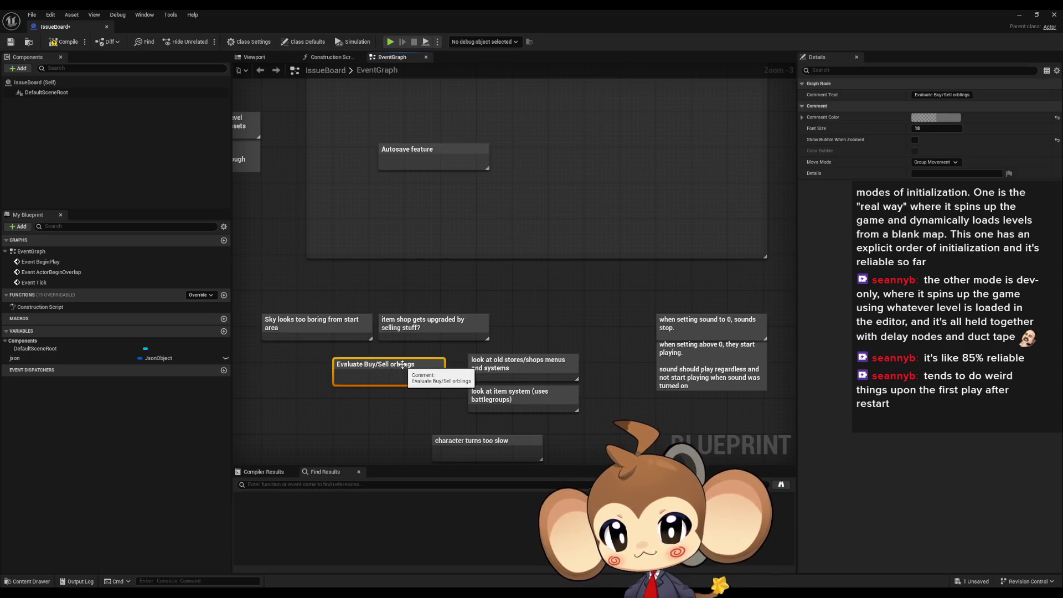
mouse_move(403, 364)
left_mouse_down()
mouse_move(437, 297)
mouse_move(435, 225)
left_mouse_up()
- Move the look at old stores and look at item system notes into the group box
left_click(554, 363)
left_click_drag(593, 355, 540, 288)
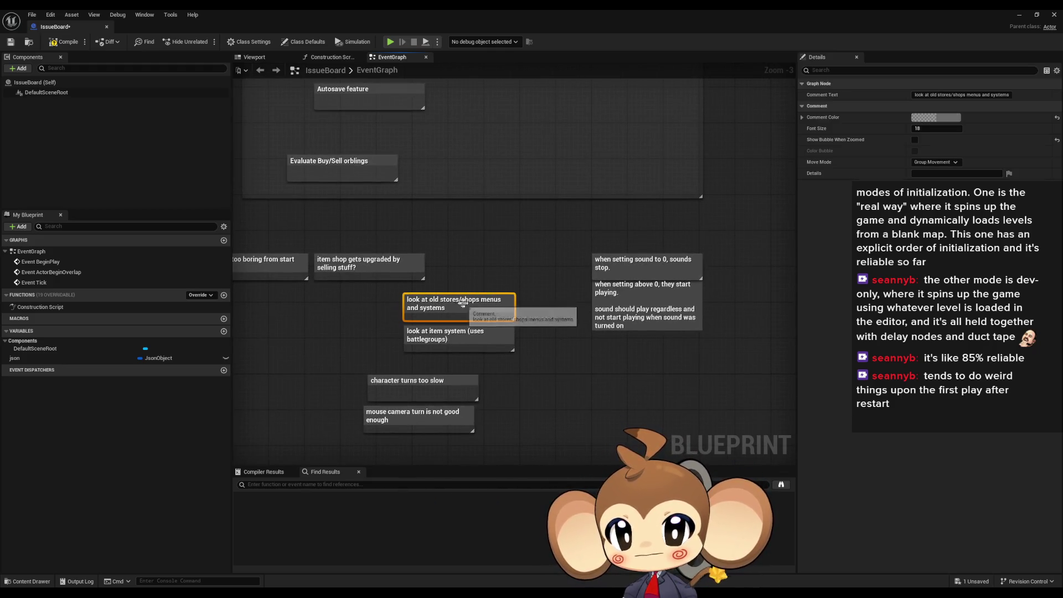
left_click_drag(463, 302, 500, 128)
left_click(445, 331)
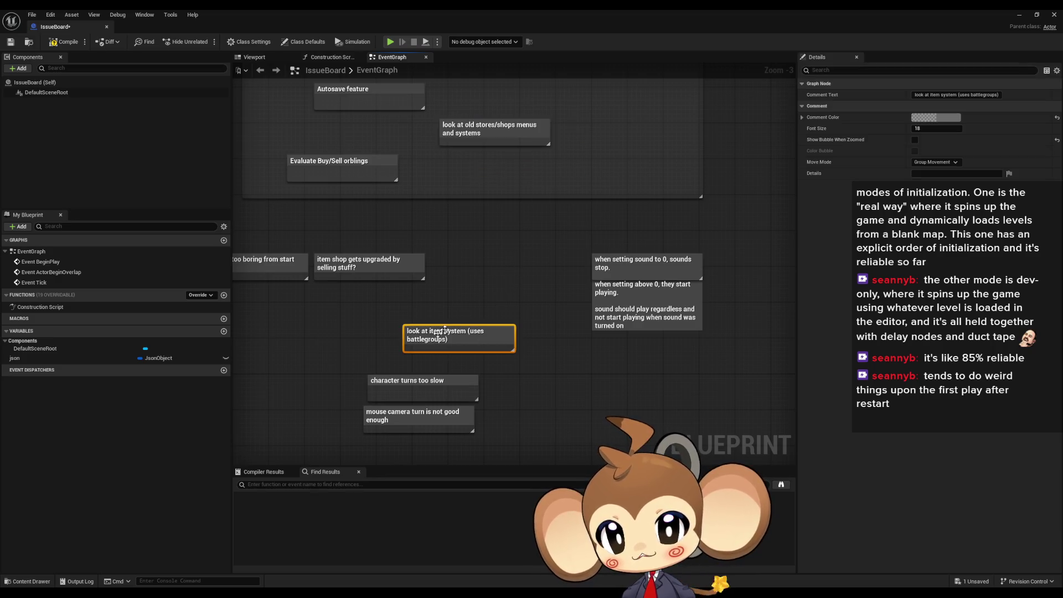
mouse_move(459, 341)
left_mouse_down()
mouse_move(562, 227)
mouse_move(505, 170)
left_mouse_up()
- Move the character turns too slow and mouse camera turn notes into the group box side by side
left_click_drag(499, 443, 355, 369)
left_click_drag(421, 415, 497, 324)
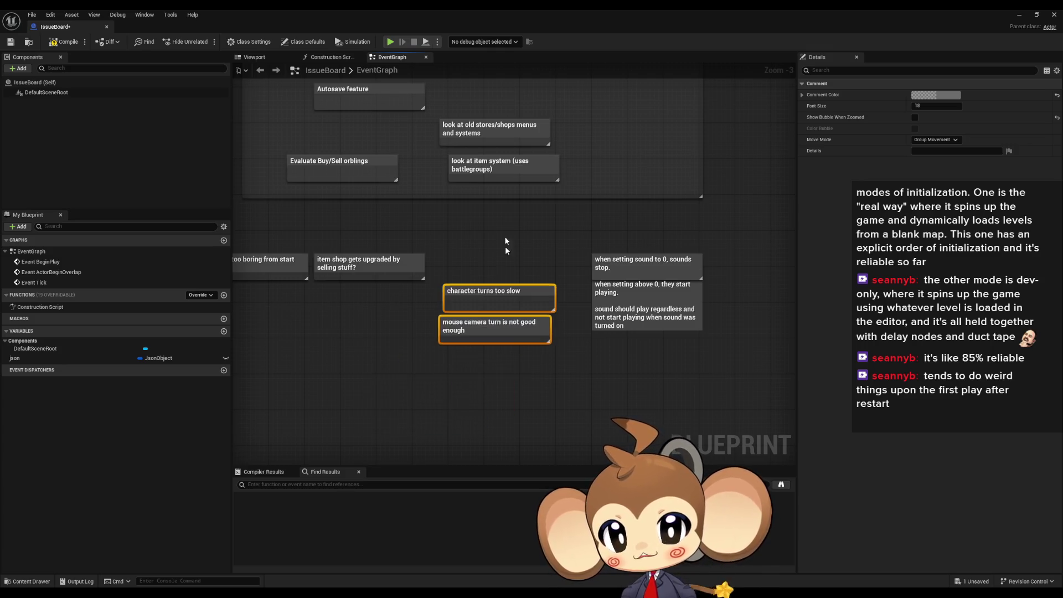
left_click(501, 228)
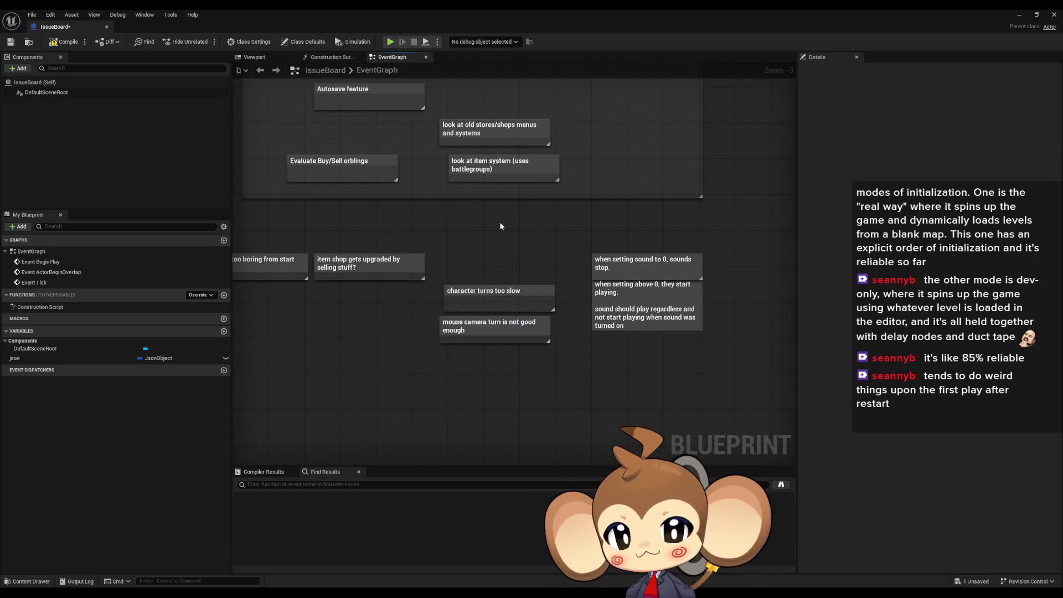
left_click_drag(500, 332, 626, 190)
left_click_drag(481, 323, 534, 405)
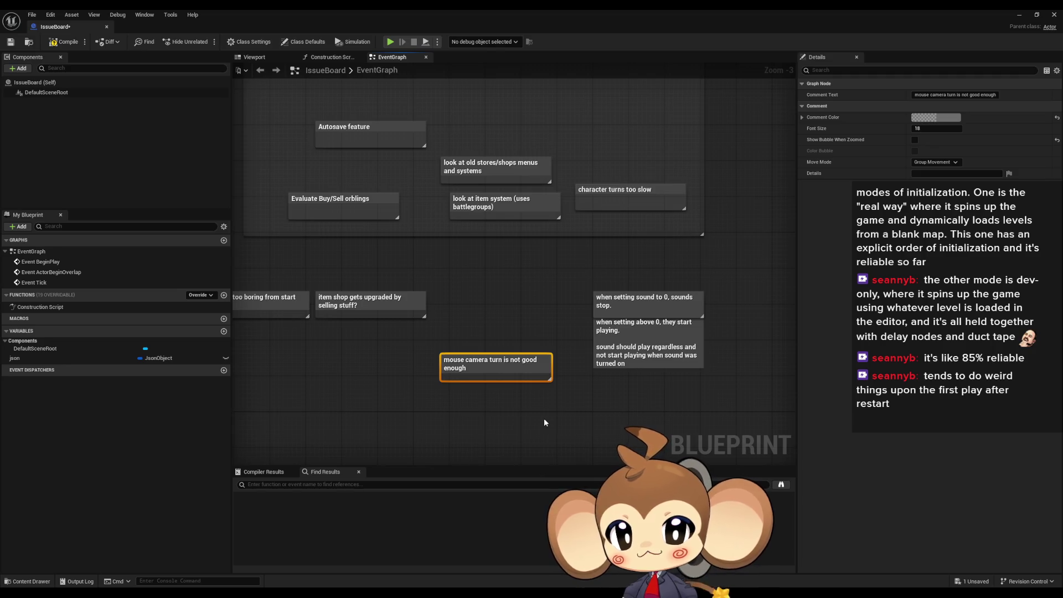
mouse_move(498, 399)
left_mouse_down()
mouse_move(640, 209)
mouse_move(628, 194)
left_mouse_up()
- Set the sound note's Move Mode to Comment and place it beside the item shop note
left_click(642, 336)
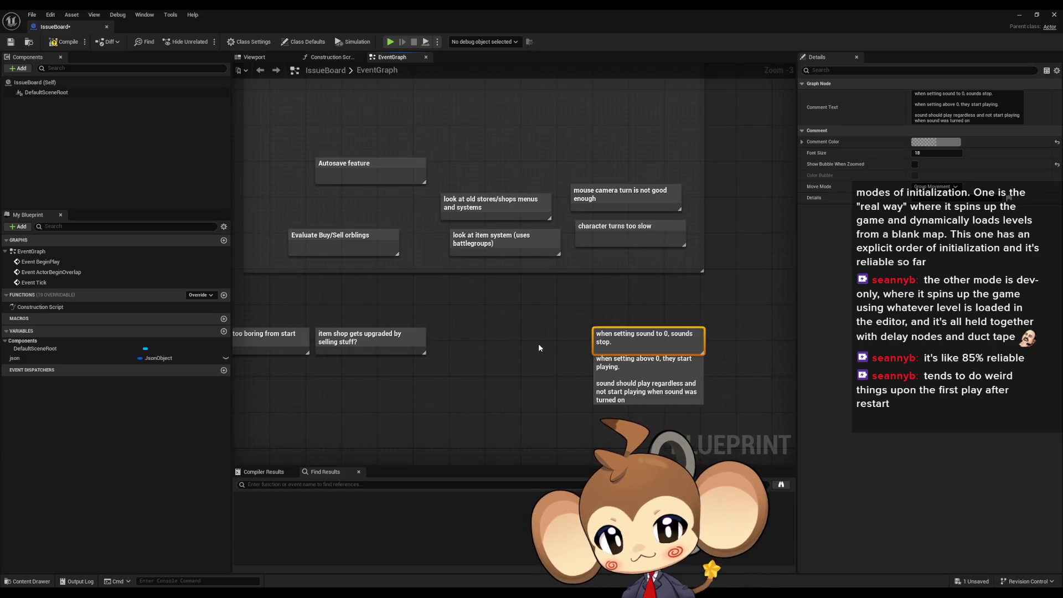
mouse_move(542, 333)
left_mouse_down()
mouse_move(516, 331)
mouse_move(579, 335)
mouse_move(503, 339)
left_mouse_up()
left_click(488, 360)
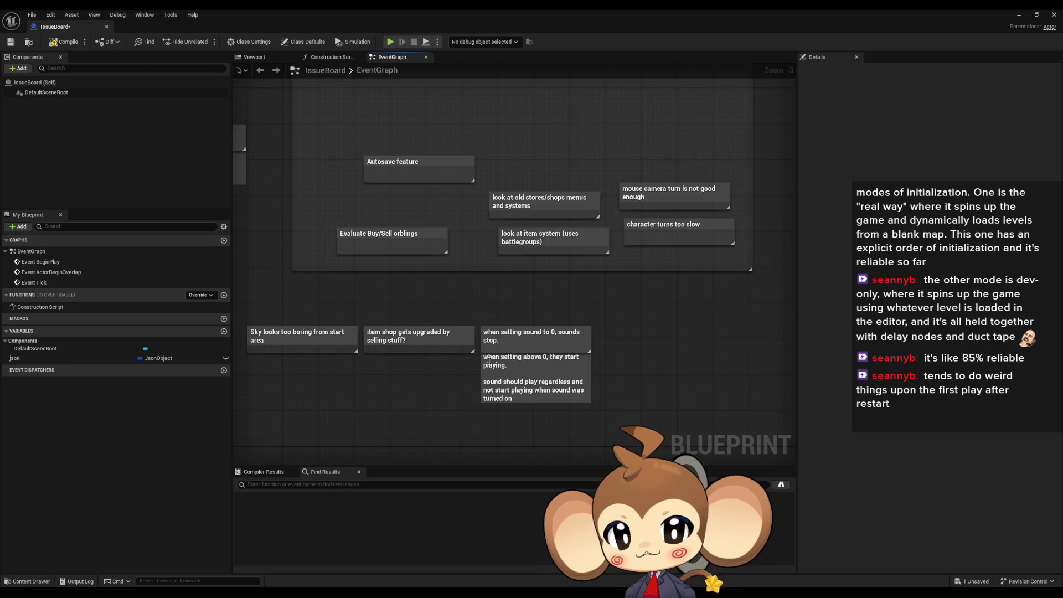
left_click(532, 386)
left_click_drag(531, 386, 613, 404)
left_click(936, 186)
left_click(937, 203)
left_click_drag(610, 353, 526, 331)
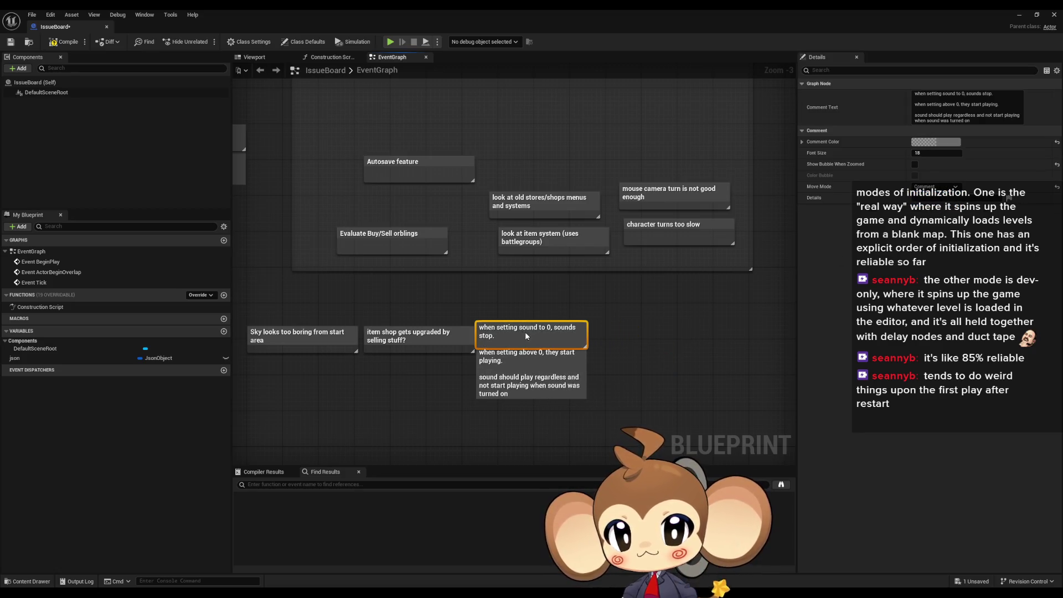
- Delete the 'bug: map loads too slow' comment from the graph
left_click(600, 301)
scroll(601, 301, "down", 3)
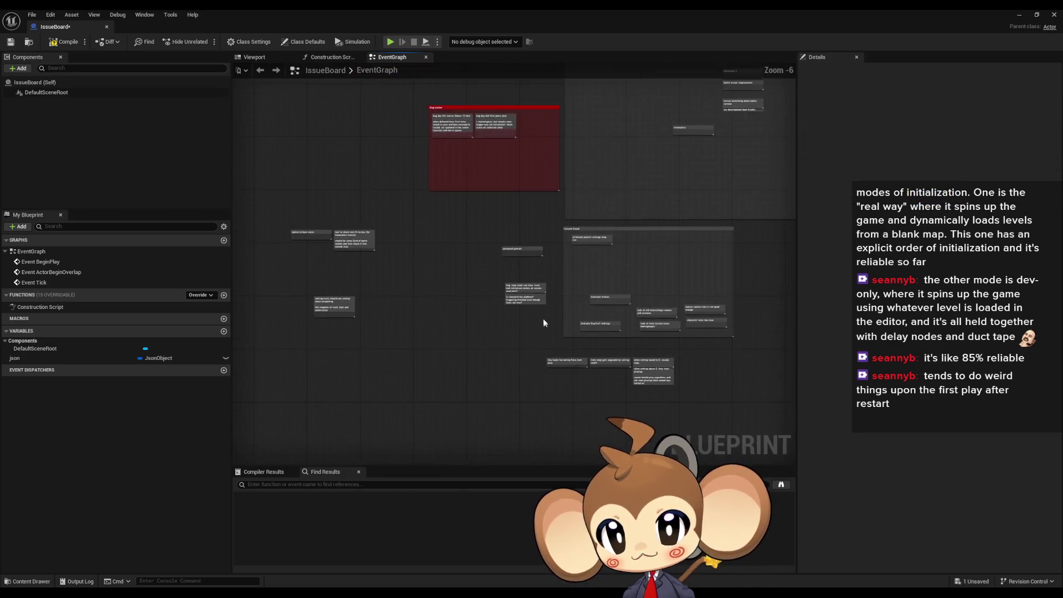
scroll(540, 316, "up", 5)
left_click(548, 264)
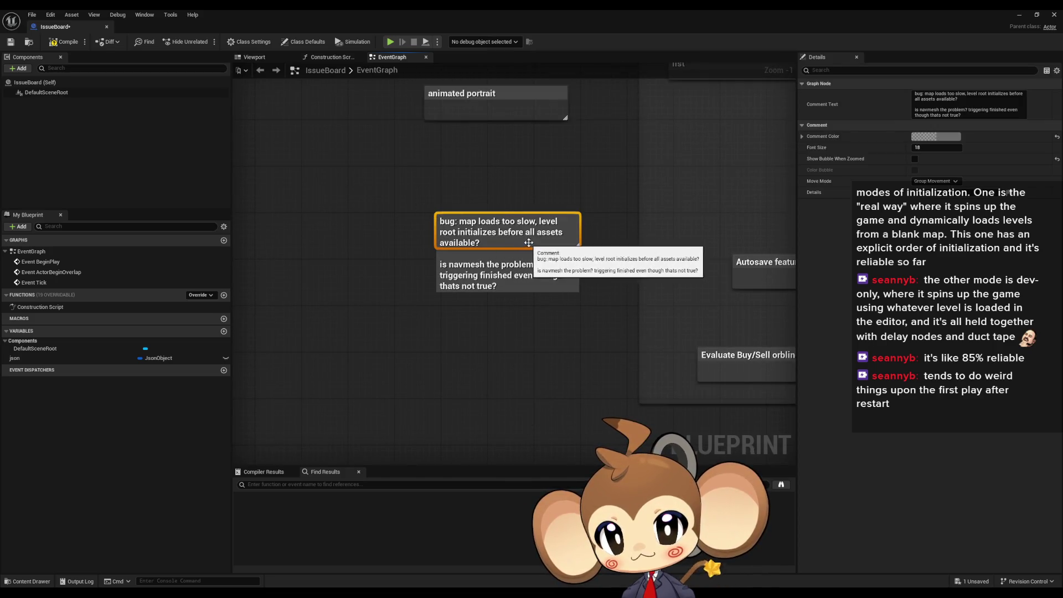
key("Delete")
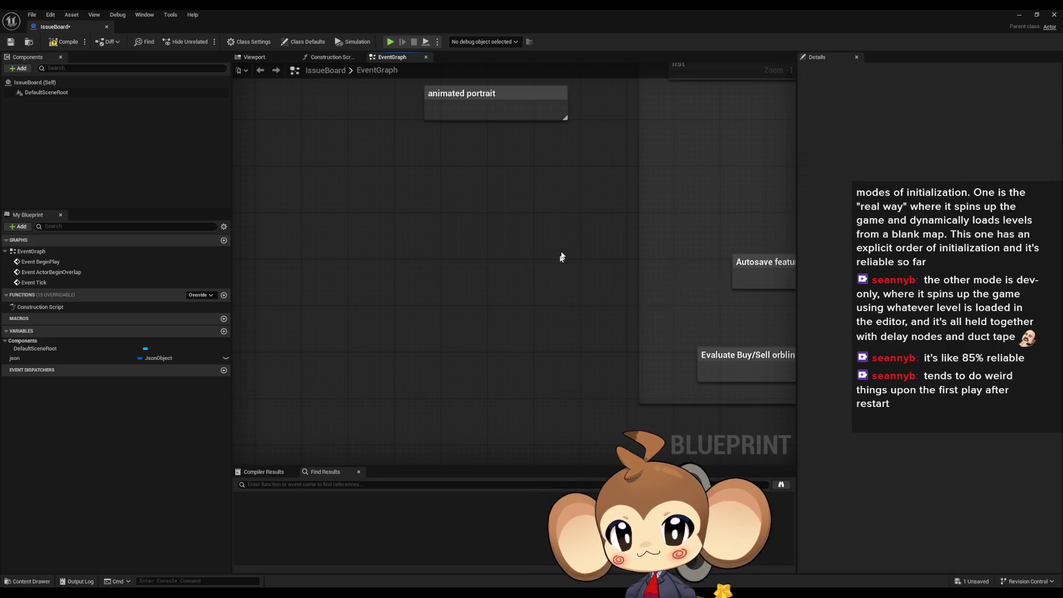
- Look over the animated portrait and battle-system review notes nearby
left_click(495, 105)
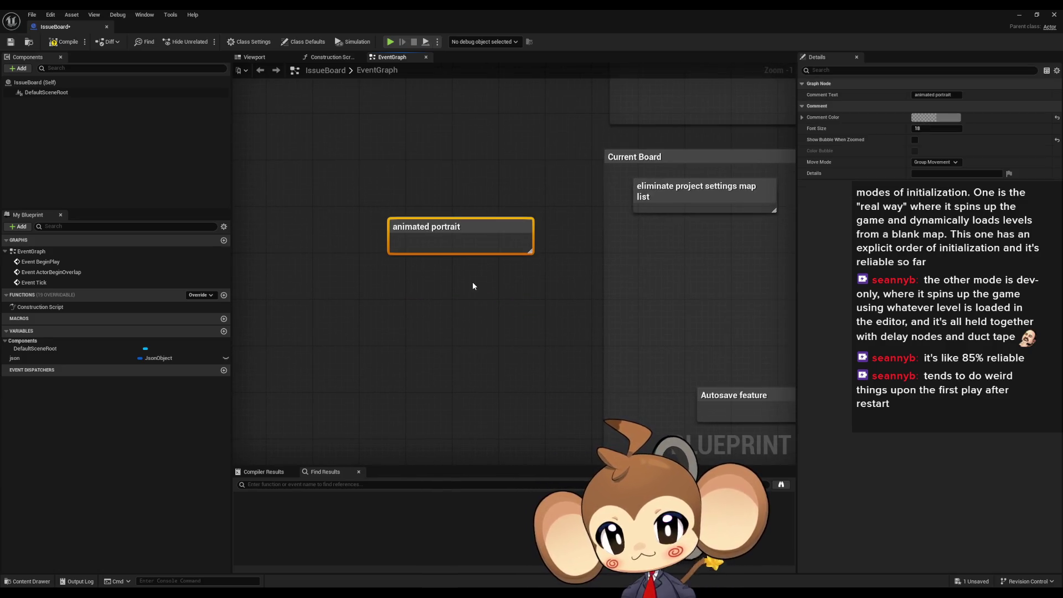
left_click_drag(438, 220, 823, 276)
scroll(661, 288, "down", 3)
scroll(660, 288, "up", 4)
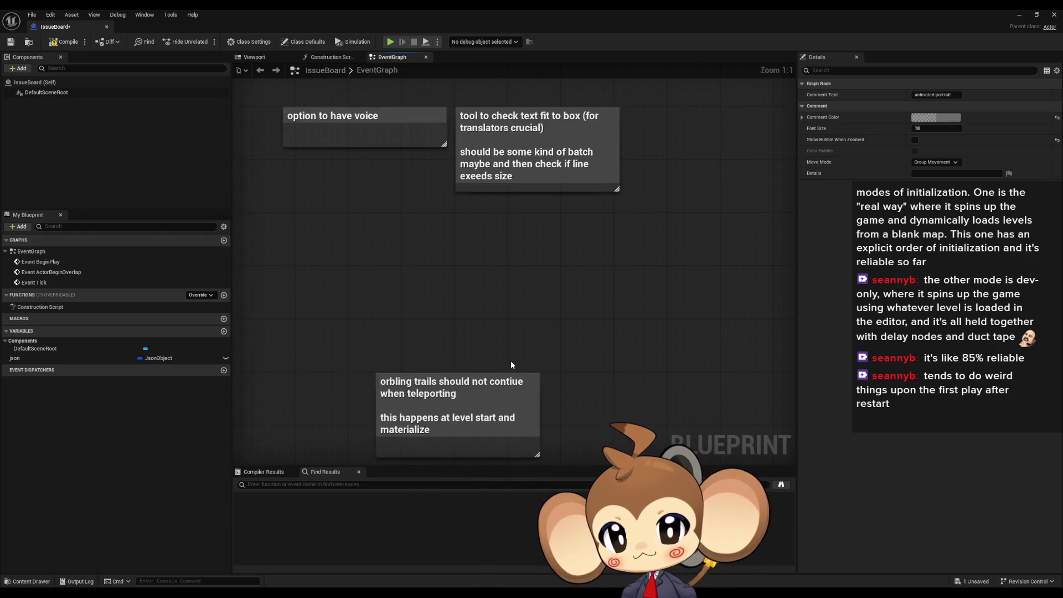
scroll(599, 255, "down", 5)
scroll(554, 360, "up", 2)
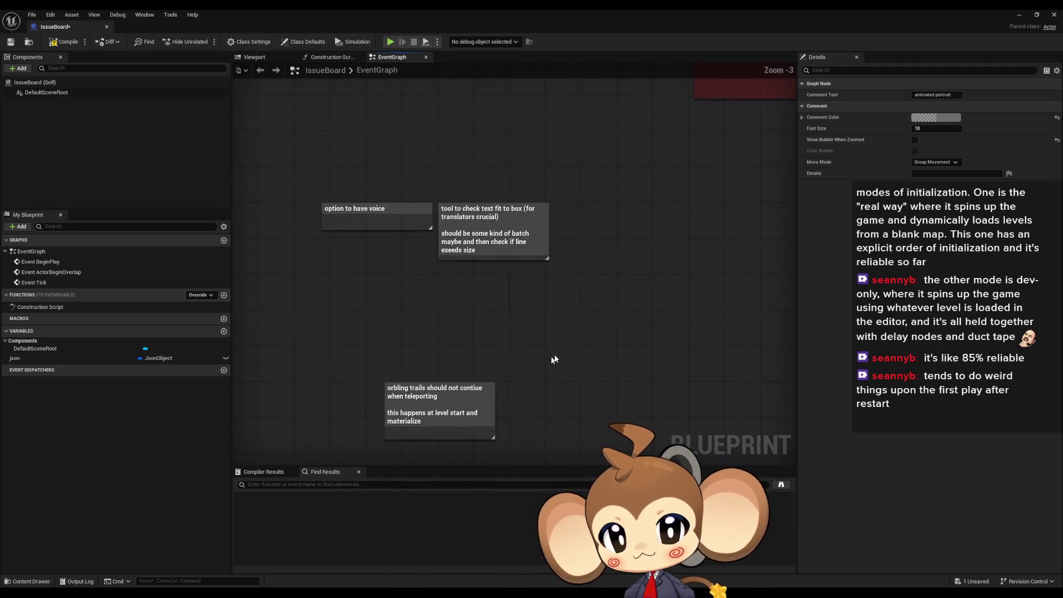
scroll(382, 272, "down", 4)
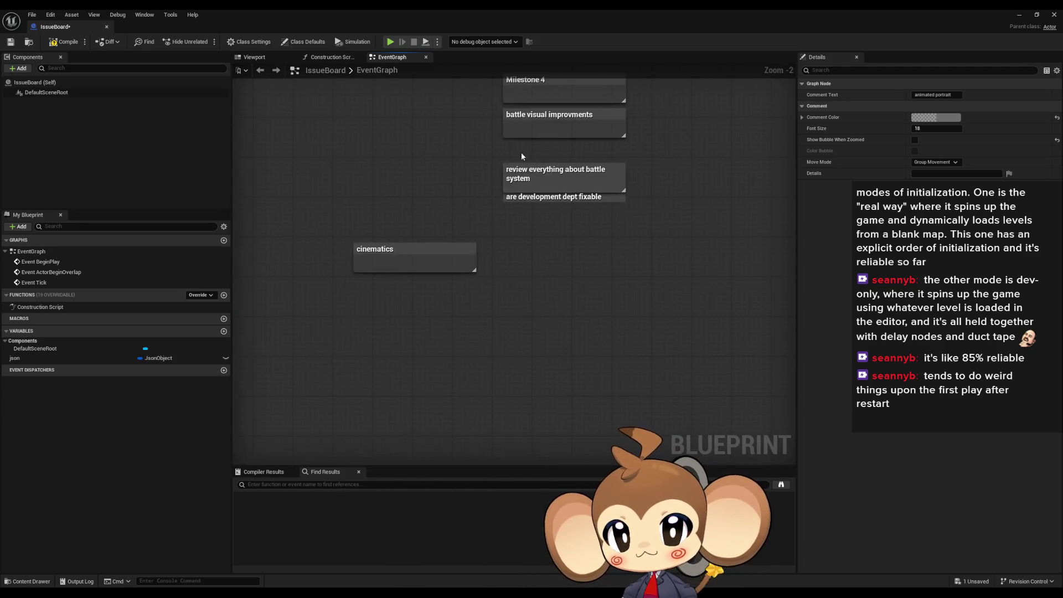
left_click(532, 188)
scroll(540, 251, "down", 1)
- Pan over to the Milestone 4 notes and select the battle visual improvments comment
mouse_move(540, 251)
left_mouse_down()
mouse_move(461, 279)
mouse_move(421, 249)
mouse_move(441, 230)
left_mouse_up()
scroll(402, 126, "down", 2)
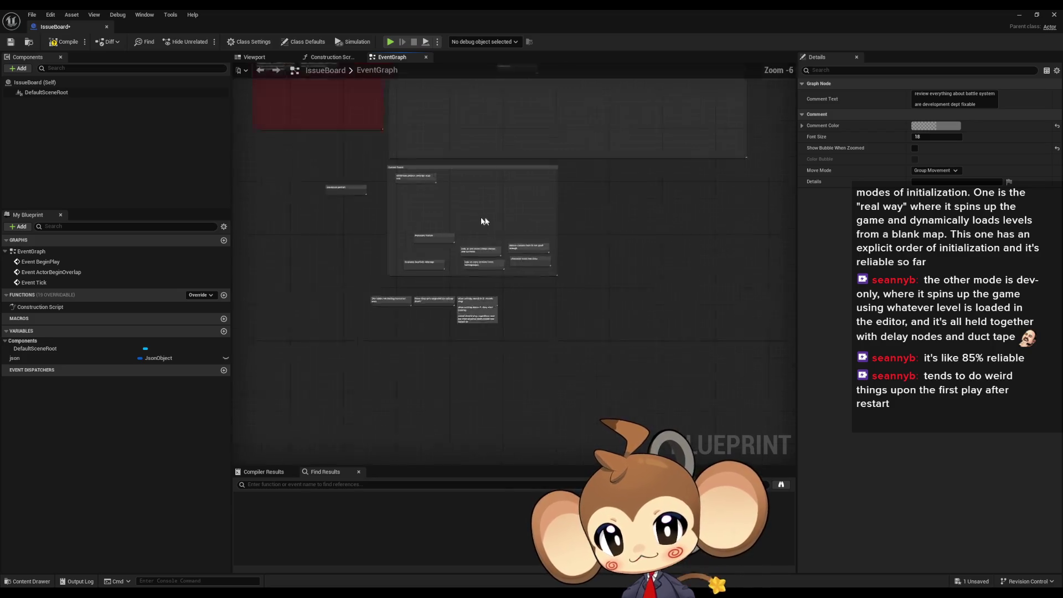
scroll(463, 205, "up", 3)
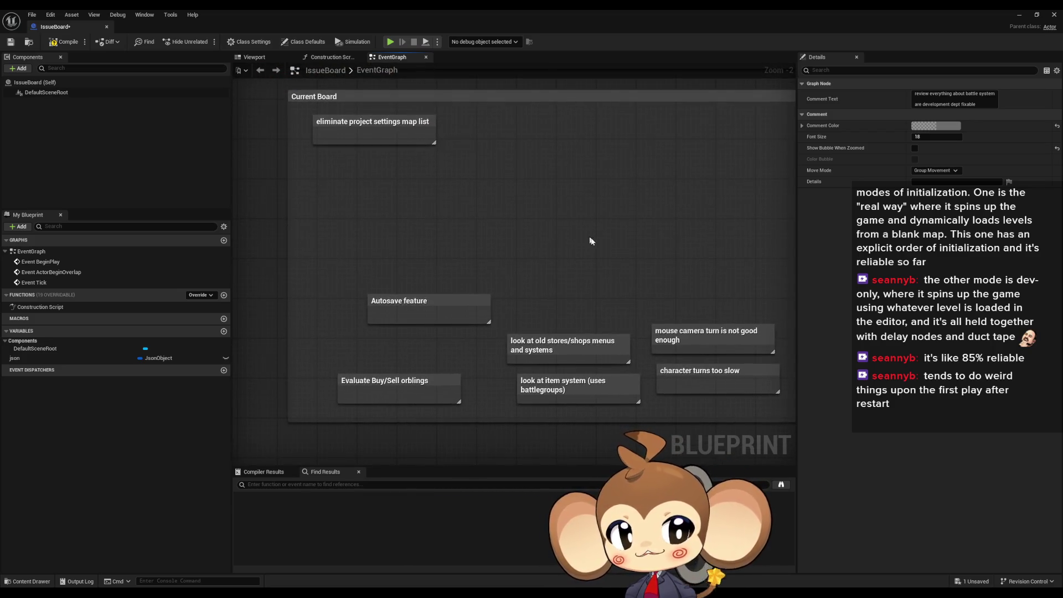
left_click(579, 256)
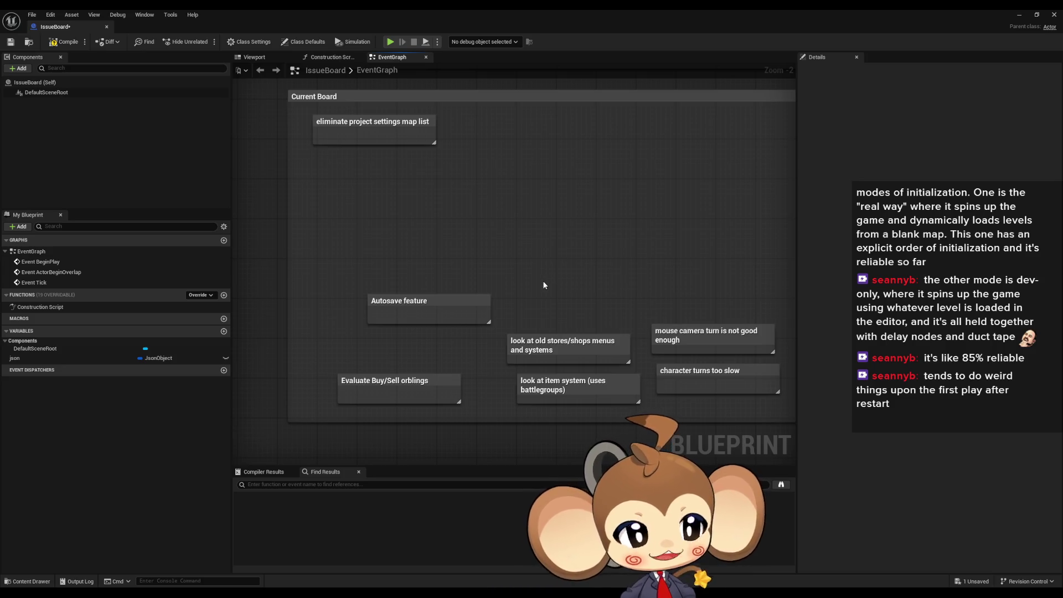
scroll(570, 219, "down", 2)
left_click_drag(570, 218, 486, 316)
scroll(536, 268, "up", 2)
left_click_drag(536, 268, 563, 337)
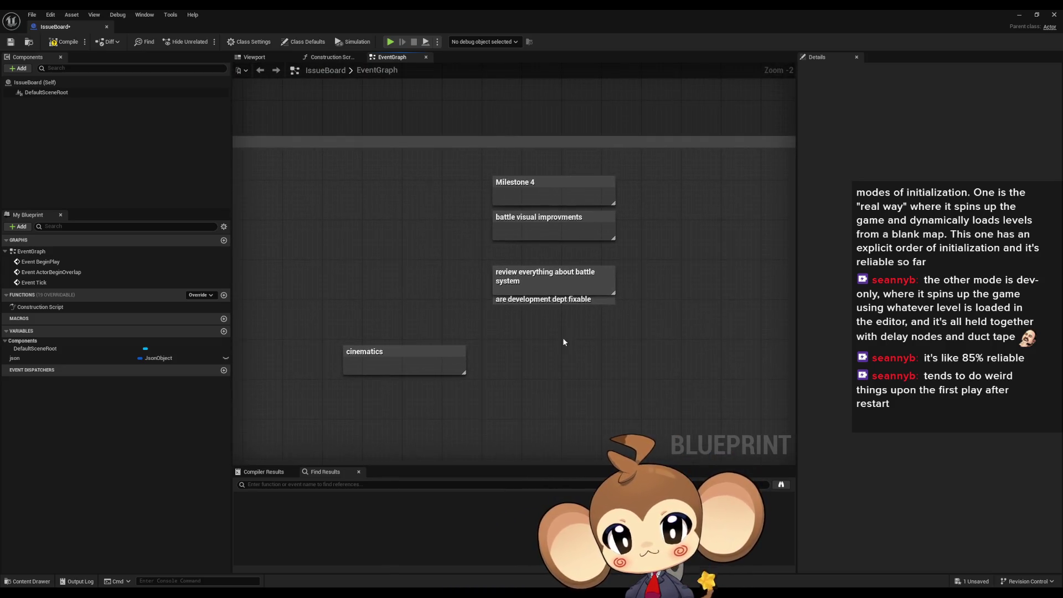
left_click(582, 224)
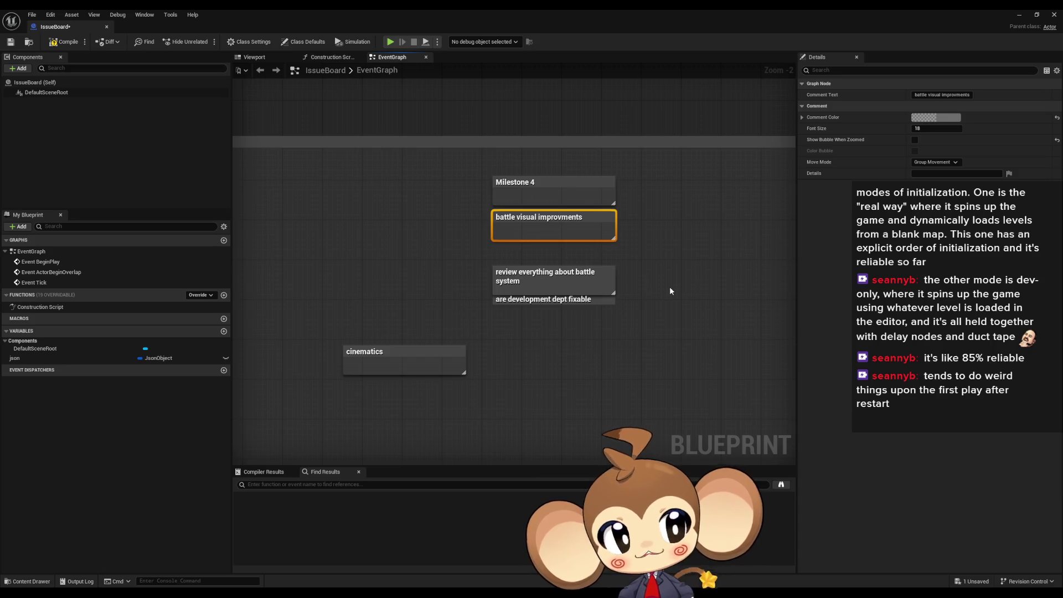